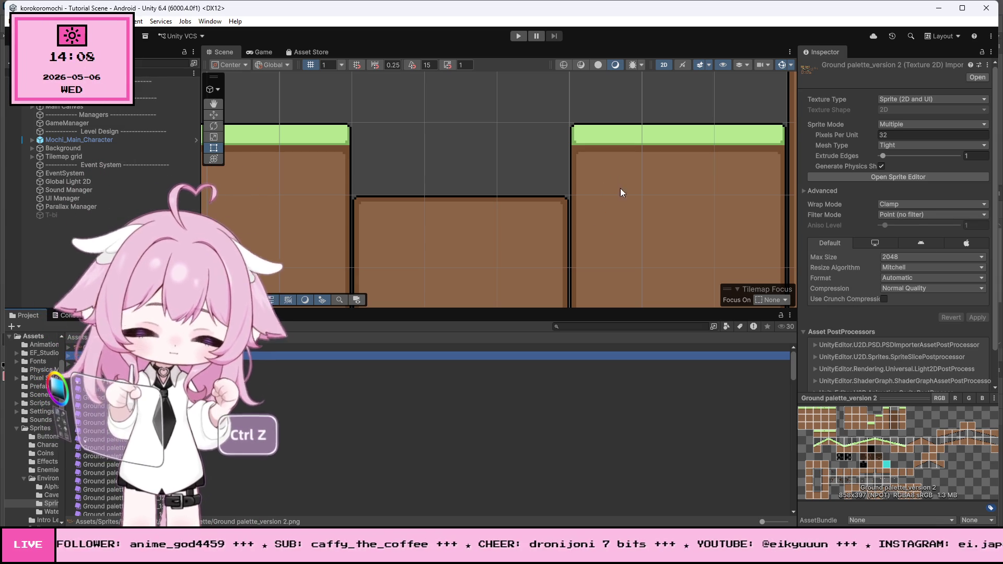
In the palette image, select the top-left strip of three brown tiles and copy it to a new layer
scroll(504, 222, down, 2)
scroll(560, 204, down, 6)
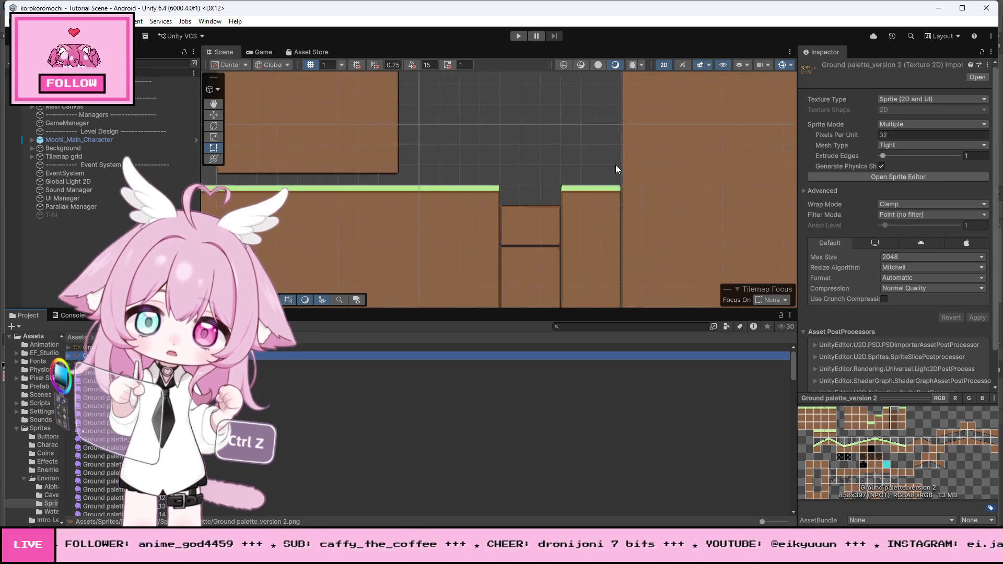
scroll(586, 195, up, 5)
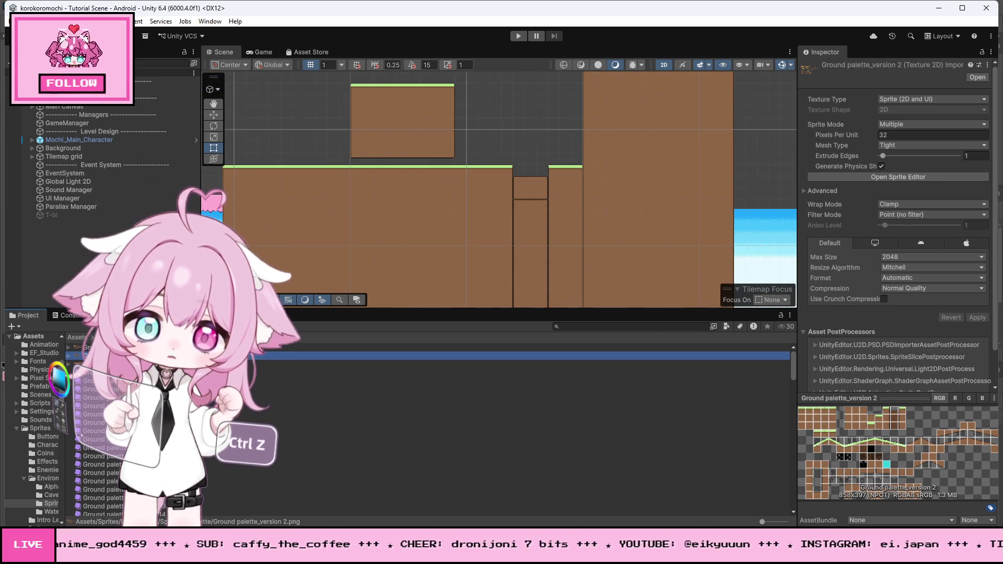
key(alt+Tab)
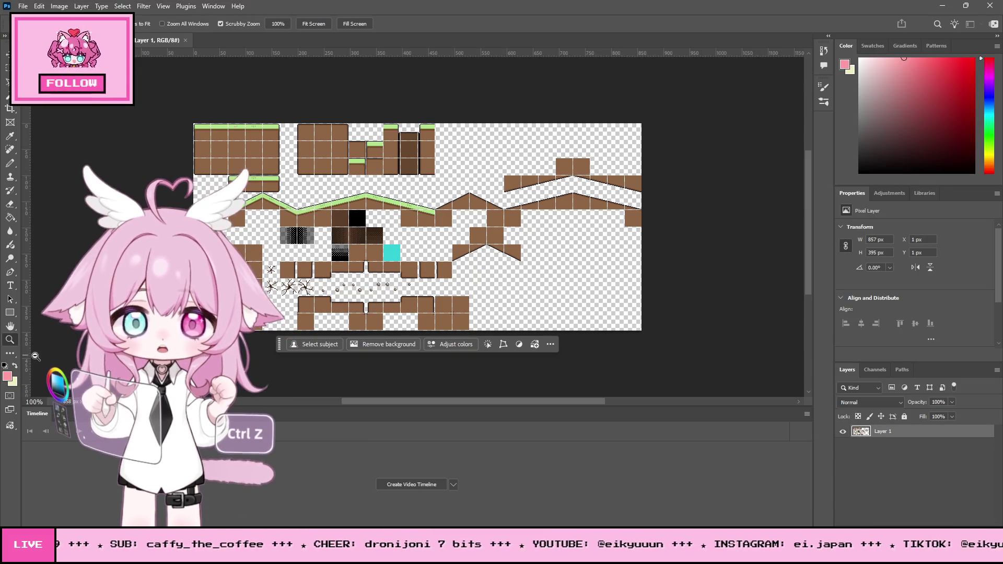
scroll(207, 132, up, 5)
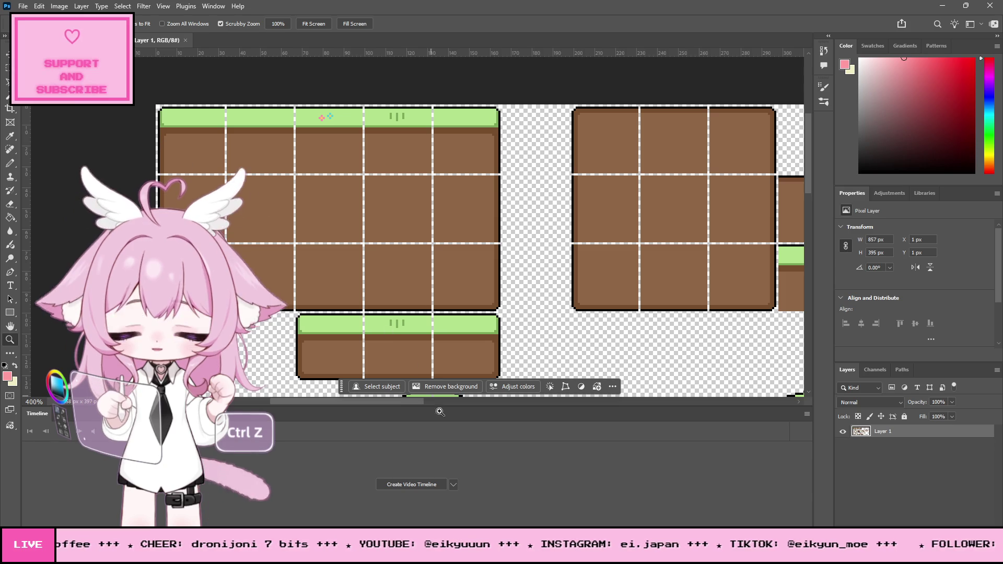
mouse_move(293, 401)
mouse_down()
mouse_move(408, 401)
mouse_move(391, 401)
mouse_up()
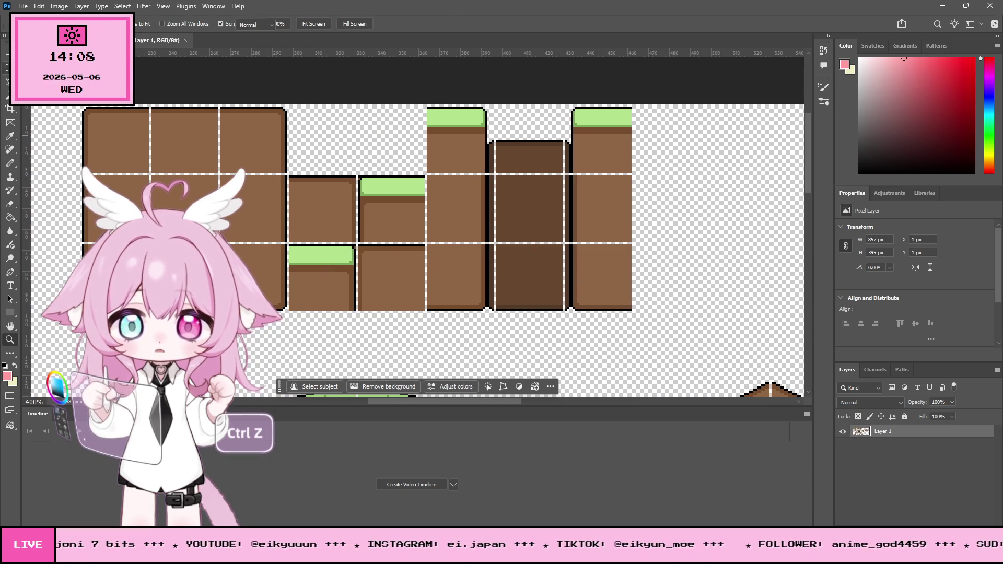
click(9, 67)
drag(64, 105, 288, 174)
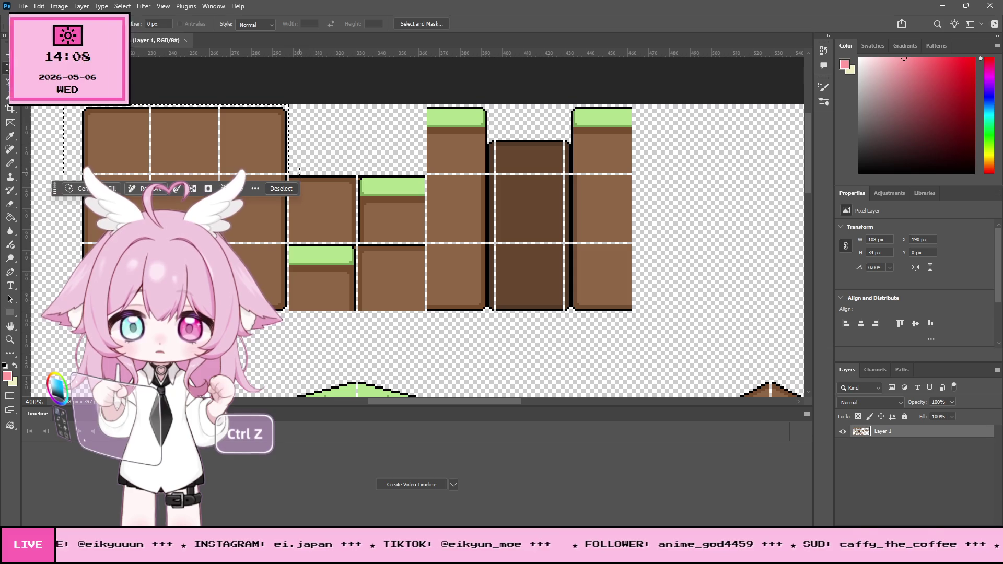
key(ctrl+v)
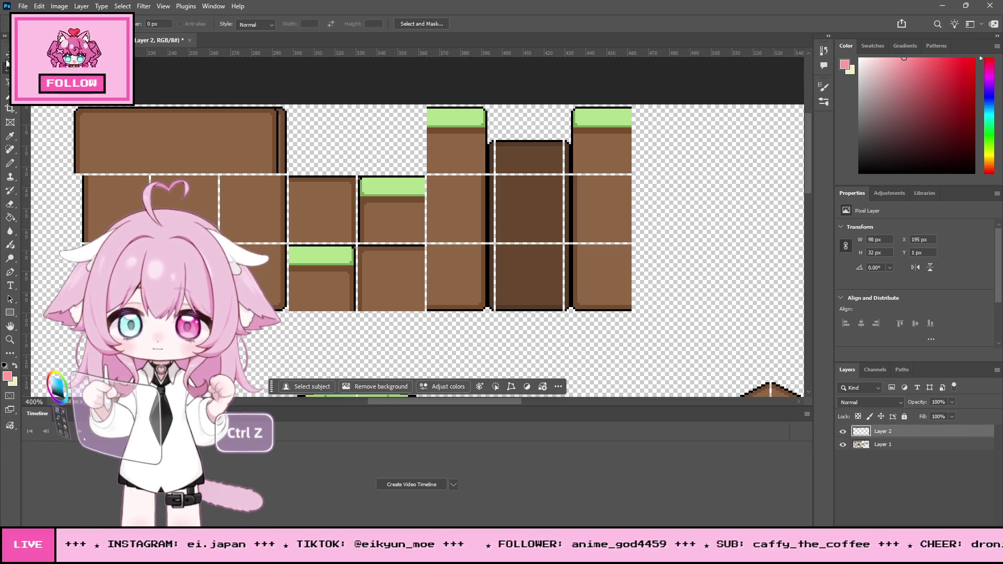
Move the copied tile strip right into empty space and add a blank Layer 3
key(v)
key(ctrl+z)
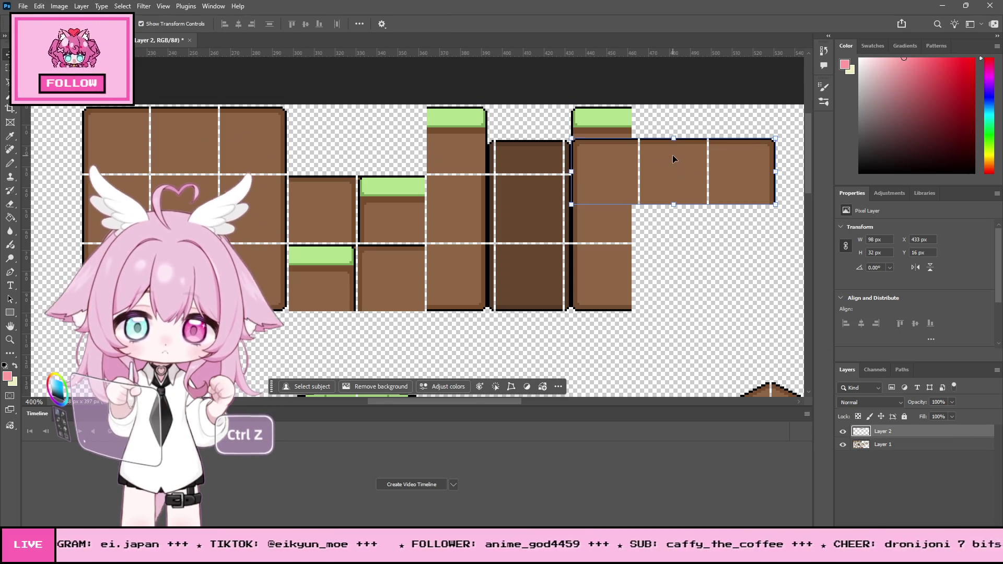
key(ctrl+z)
key(ctrl+shift+z)
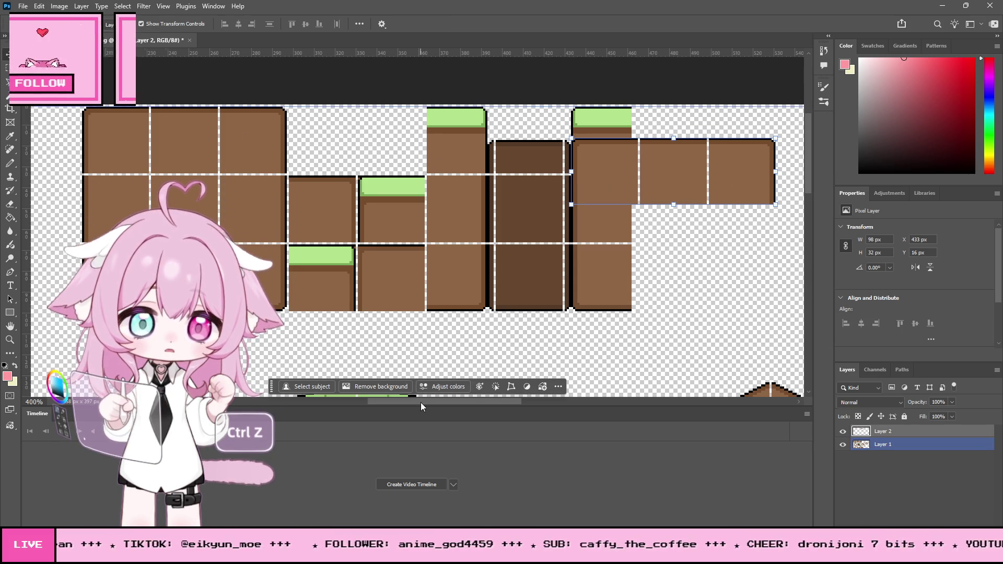
drag(421, 403, 498, 402)
mouse_move(255, 158)
mouse_down()
mouse_move(313, 141)
mouse_move(321, 123)
mouse_up()
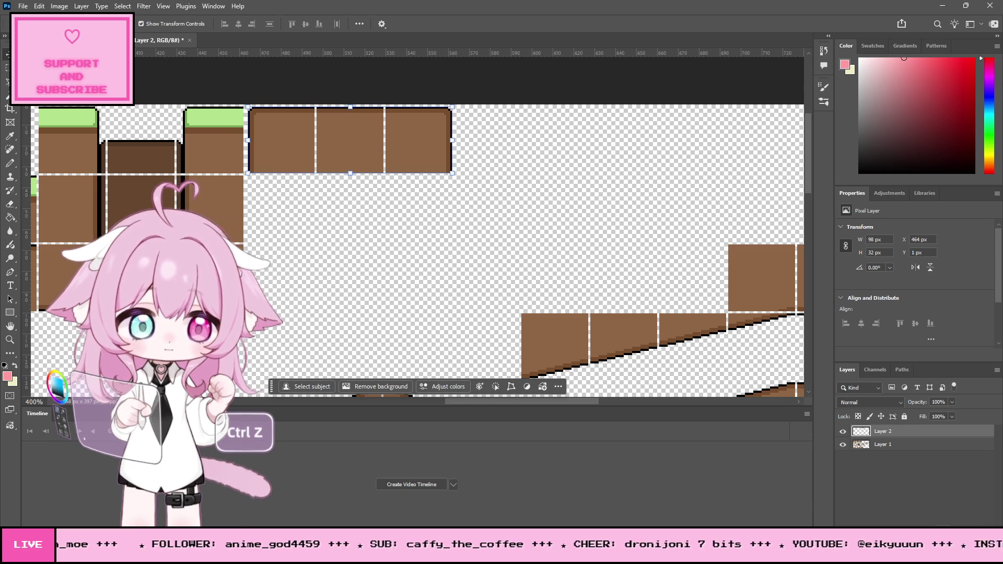
key(ctrl+shift+alt+n)
key(z)
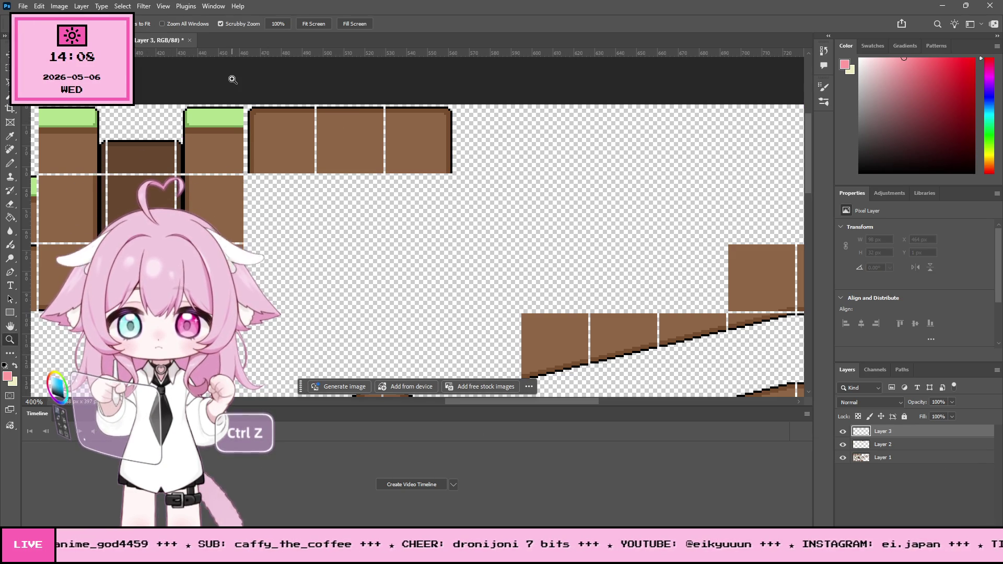
Zoom to pixel level and paint a white 2x2 block at the tile's top corner with a 2 px Pencil
click(318, 93)
drag(318, 93, 318, 93)
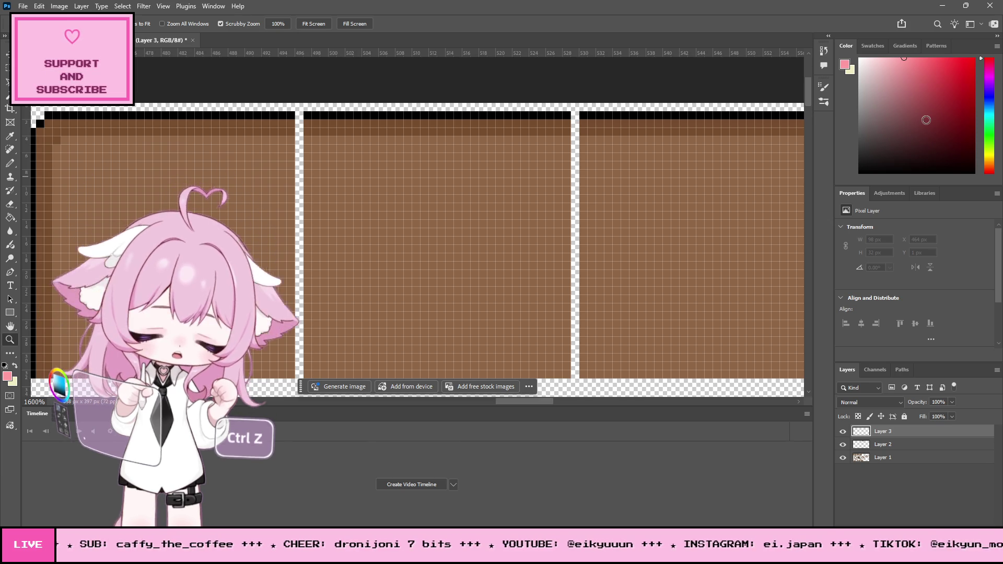
click(860, 59)
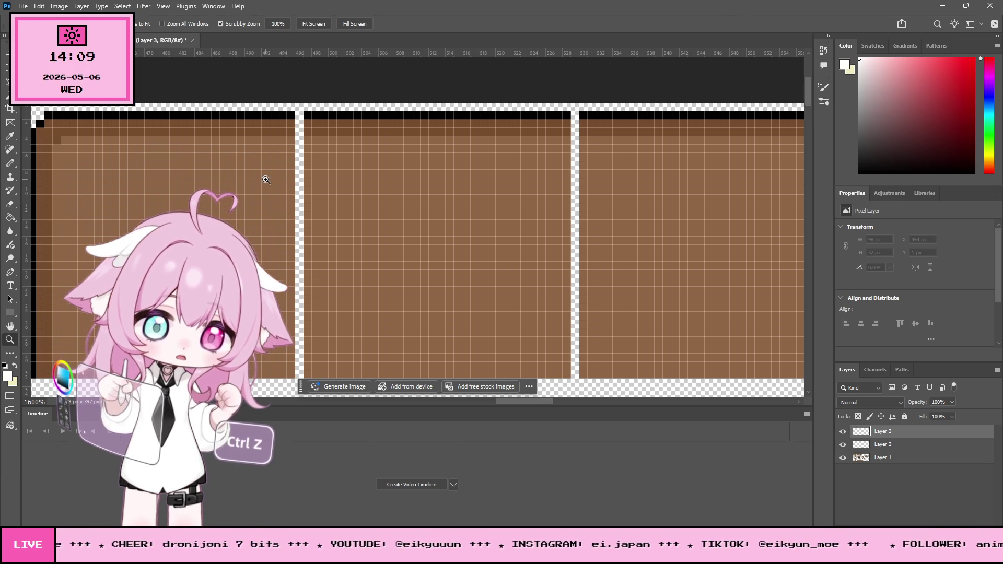
key(b)
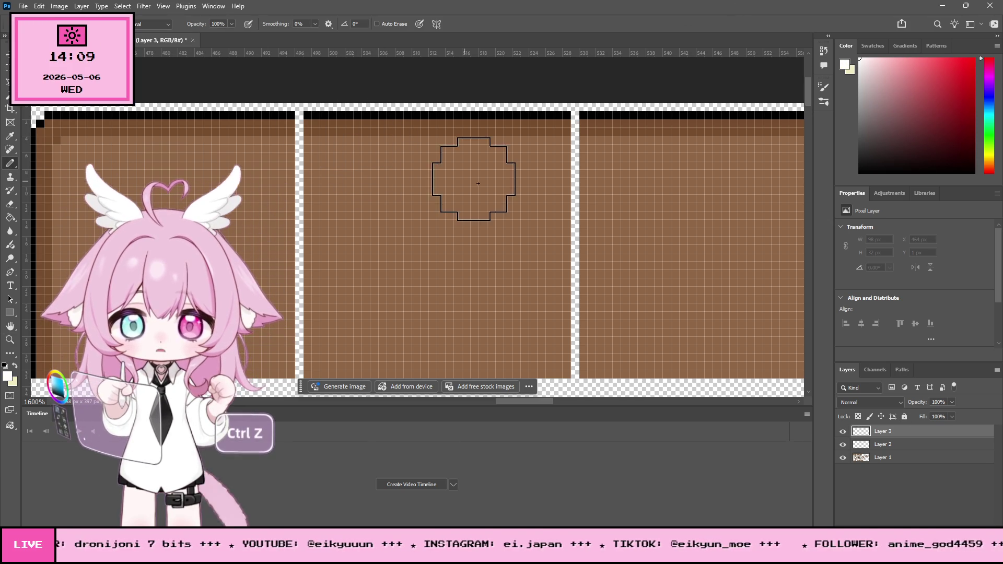
right_click(484, 184)
click(313, 114)
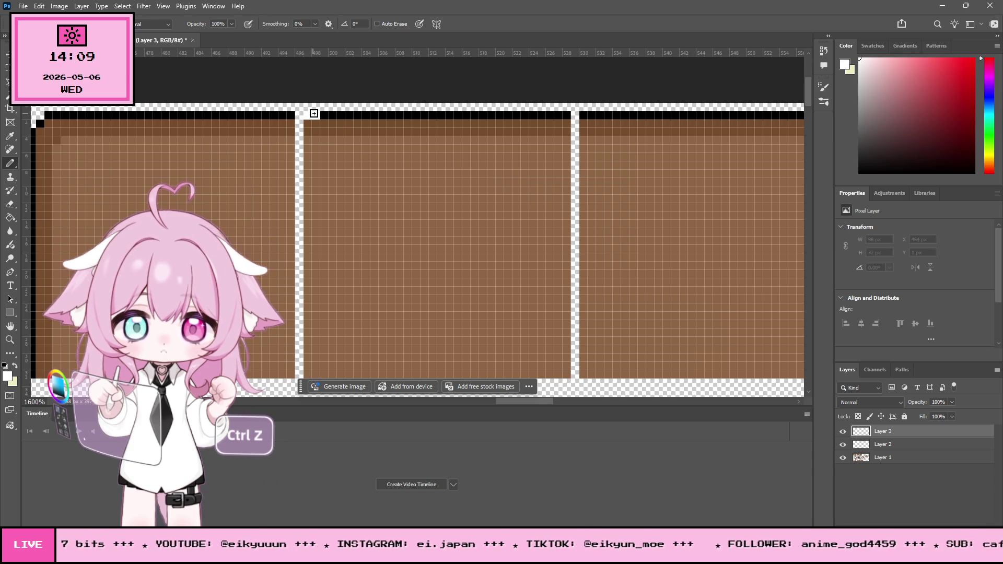
click(314, 119)
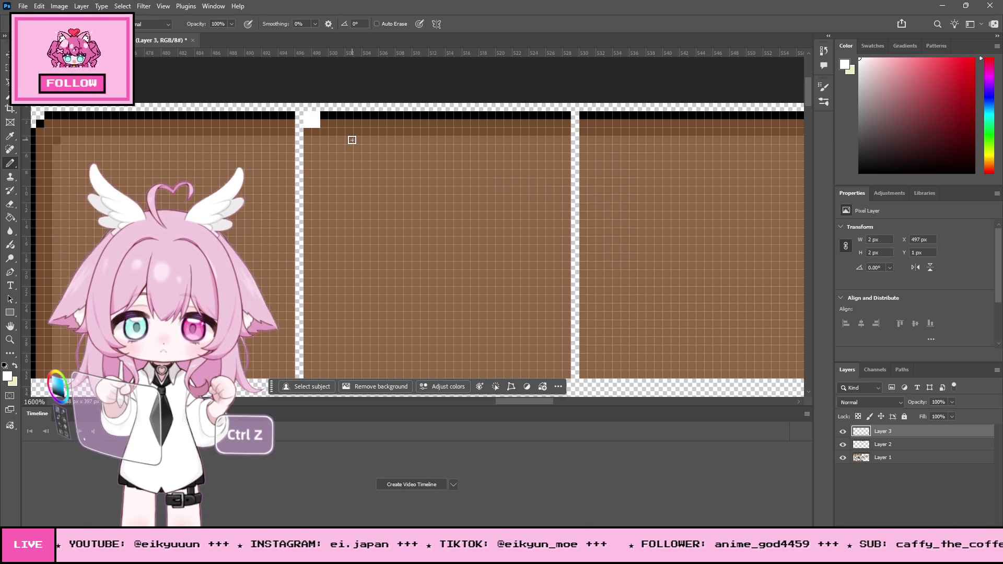
drag(350, 140, 316, 130)
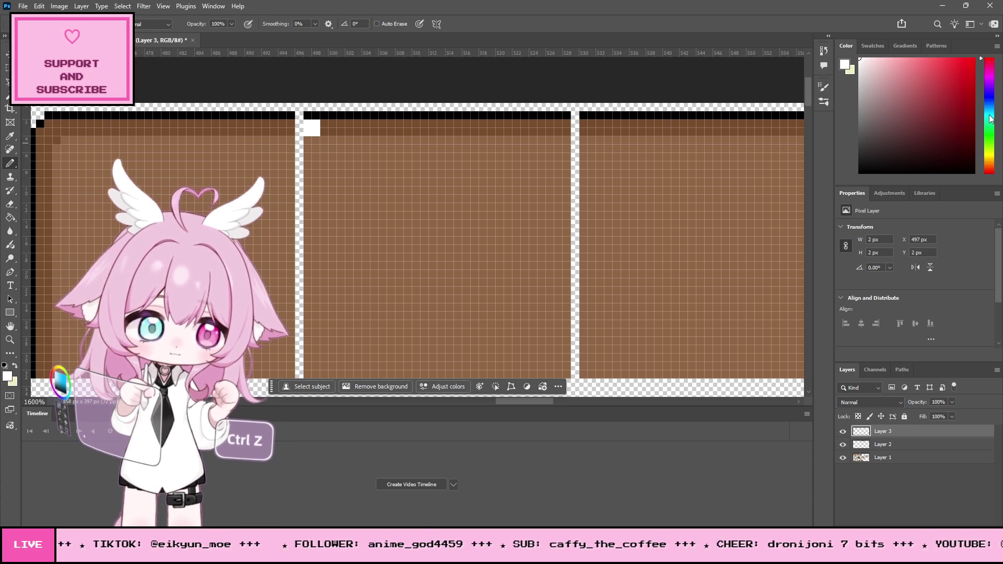
Add red 2x2 blocks right of and below the white block, then fill the bottom-right square white
click(973, 59)
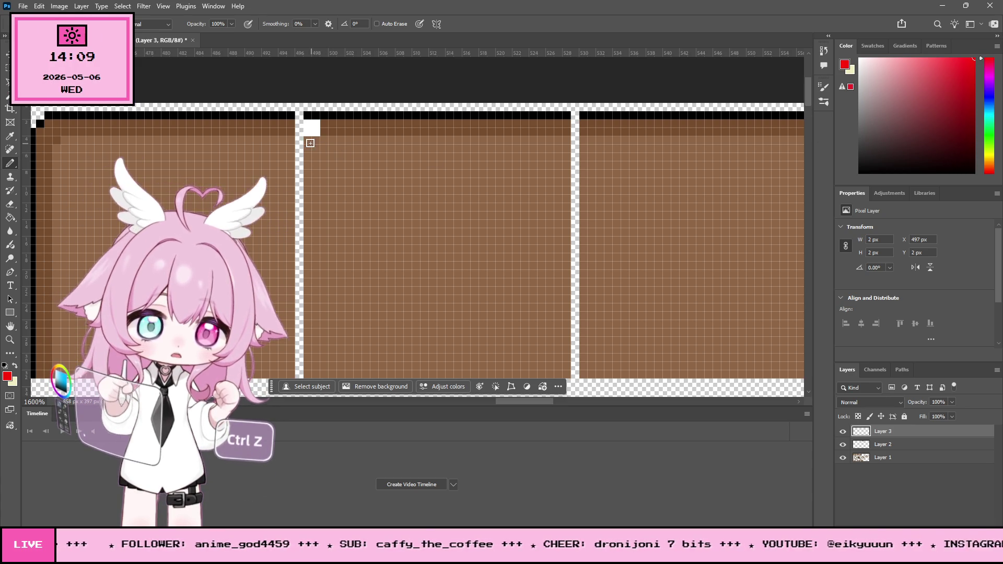
click(310, 140)
click(320, 143)
key(ctrl+z)
key(ctrl+z)
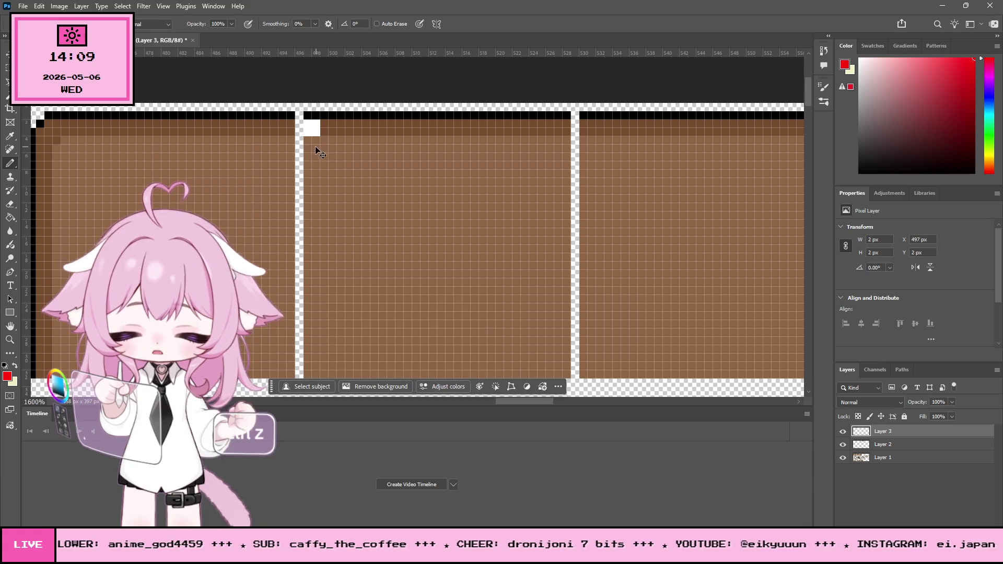
drag(315, 141, 309, 148)
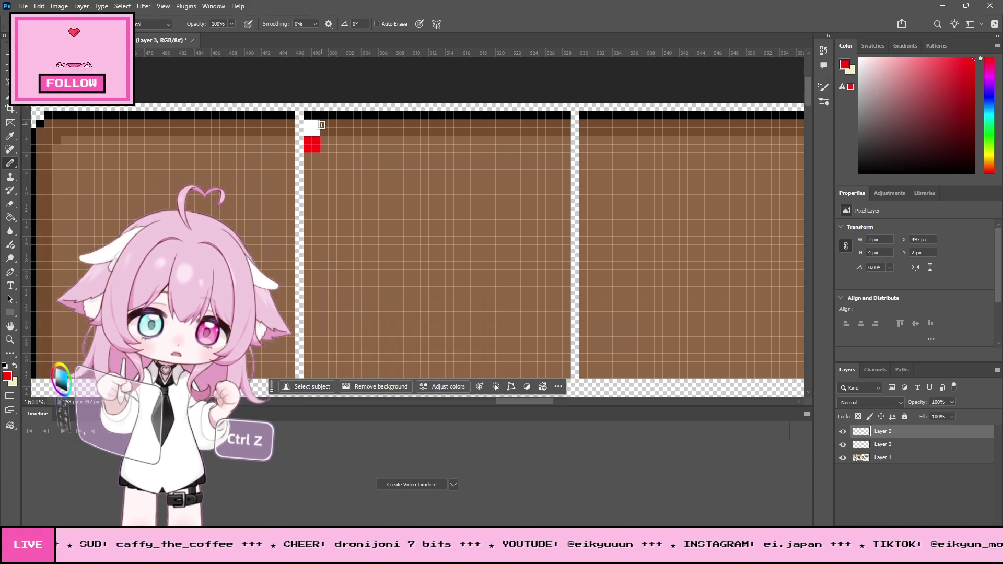
click(333, 130)
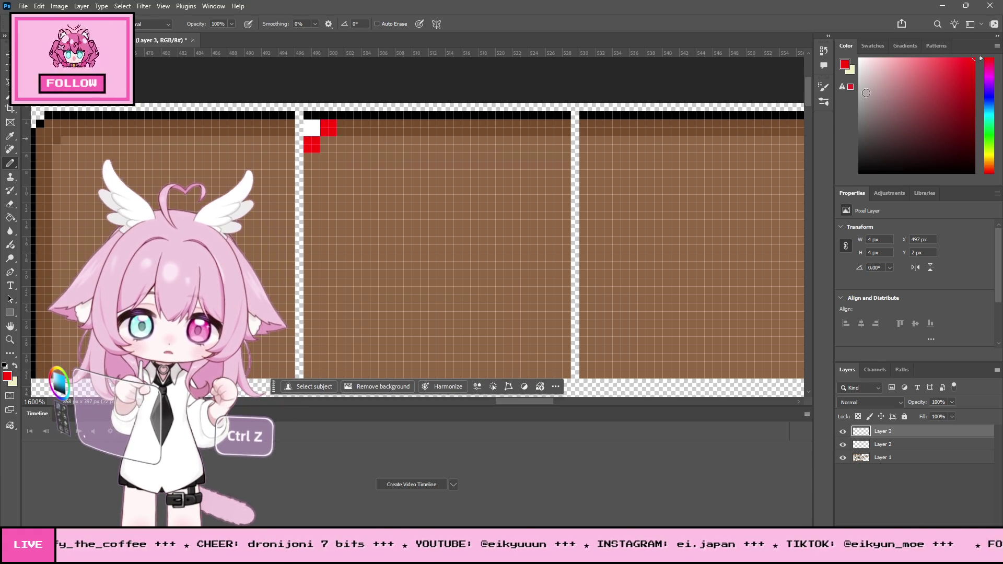
alt+click(312, 127)
click(329, 139)
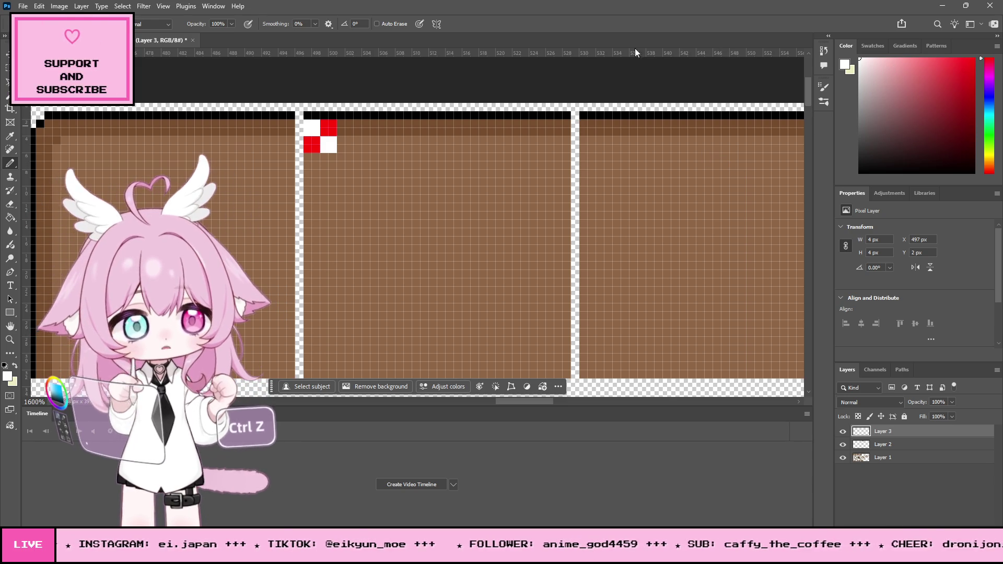
Paint the 4-pixel top band white, then draw teal columns across it for a 32×4 striped band
mouse_move(308, 140)
mouse_down()
mouse_move(317, 145)
mouse_move(307, 148)
mouse_move(328, 125)
mouse_move(567, 125)
mouse_move(561, 147)
mouse_move(333, 146)
mouse_move(374, 133)
mouse_move(559, 130)
mouse_move(355, 140)
mouse_move(405, 148)
mouse_up()
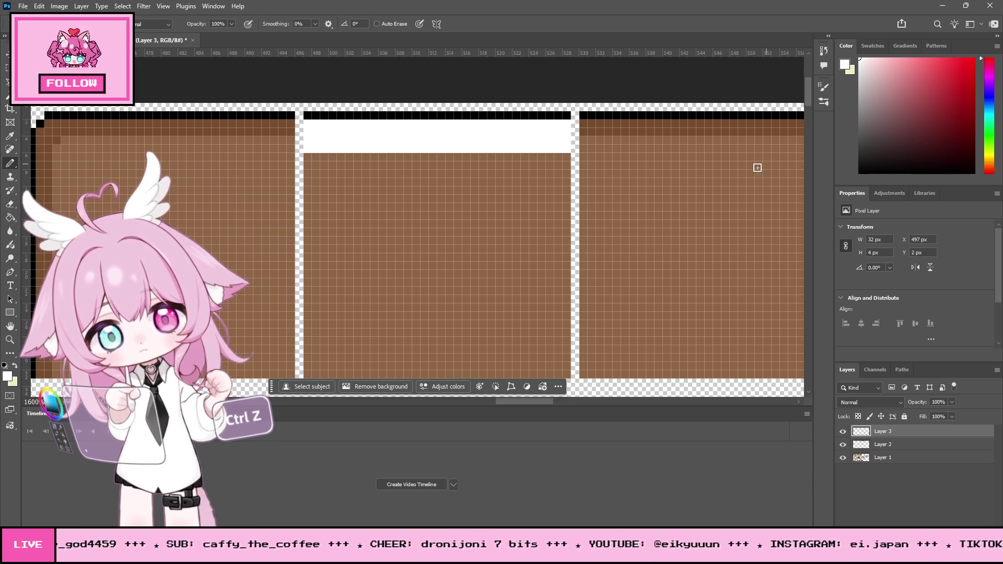
click(990, 120)
click(956, 97)
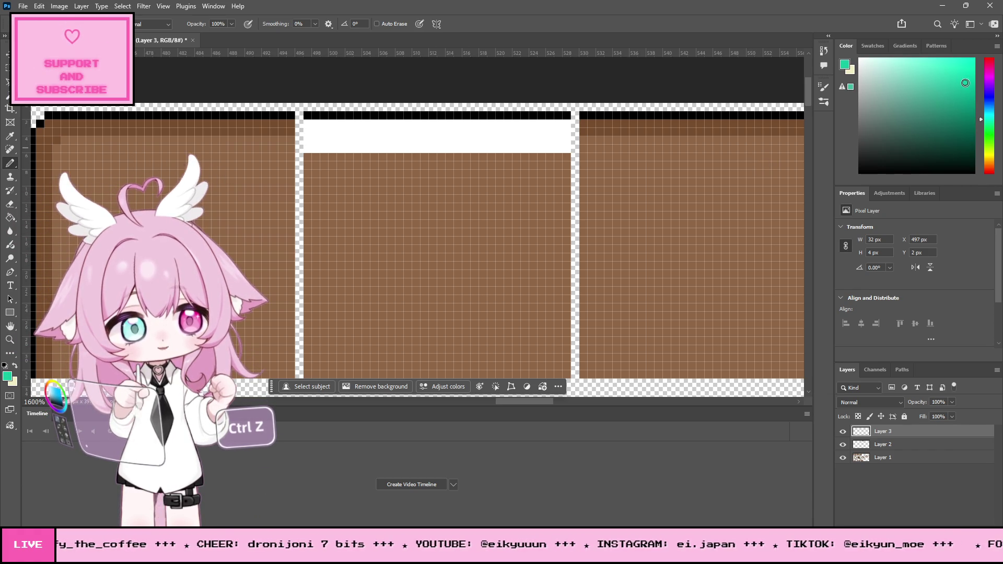
mouse_move(325, 123)
mouse_down()
mouse_move(325, 144)
mouse_move(332, 124)
mouse_up()
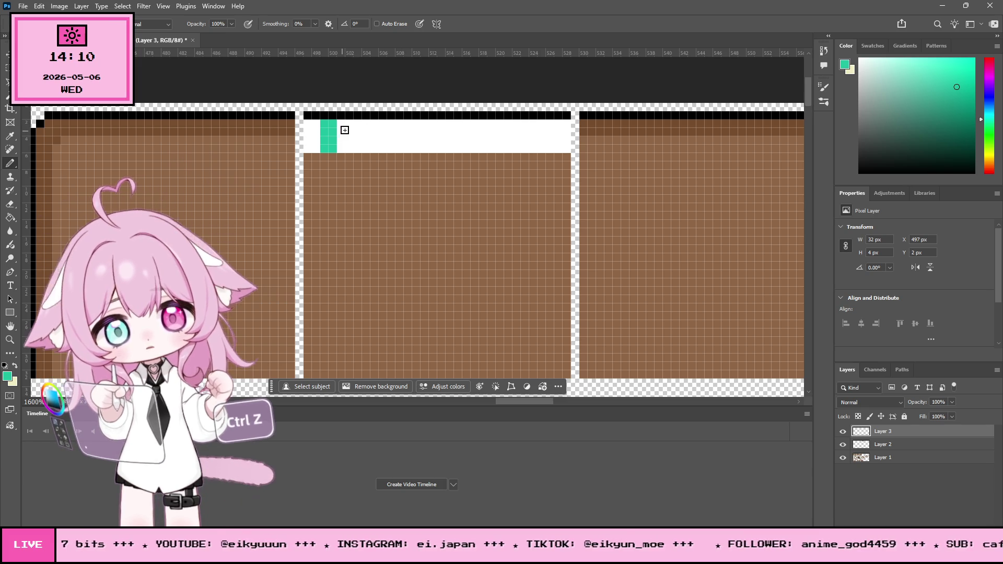
mouse_move(370, 123)
mouse_down()
mouse_move(371, 151)
mouse_move(377, 130)
mouse_move(416, 124)
mouse_move(410, 147)
mouse_move(417, 121)
mouse_move(449, 147)
mouse_move(458, 122)
mouse_move(483, 128)
mouse_move(497, 147)
mouse_move(499, 127)
mouse_move(533, 150)
mouse_move(542, 138)
mouse_up()
key(ctrl+z)
key(ctrl+z)
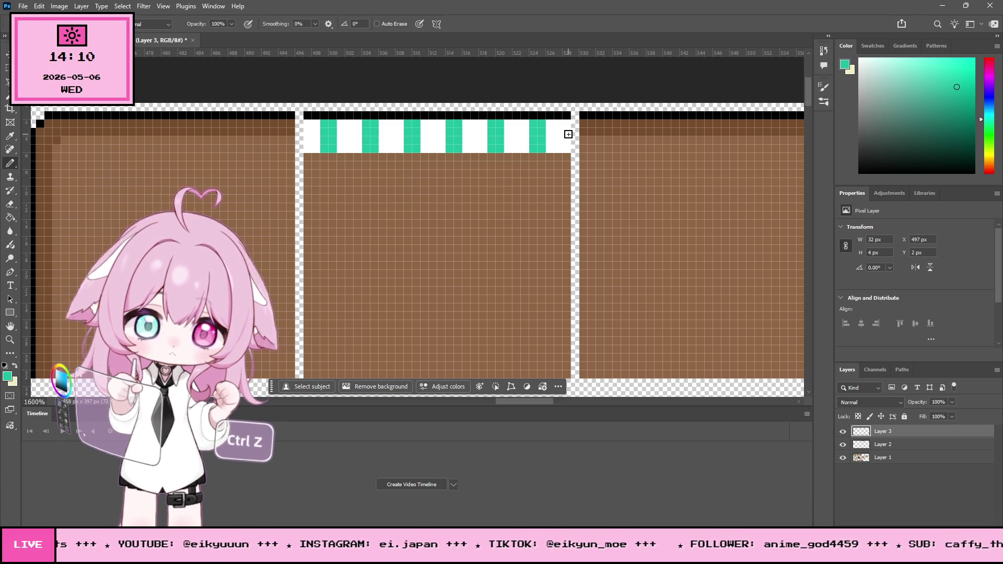
drag(567, 122, 566, 150)
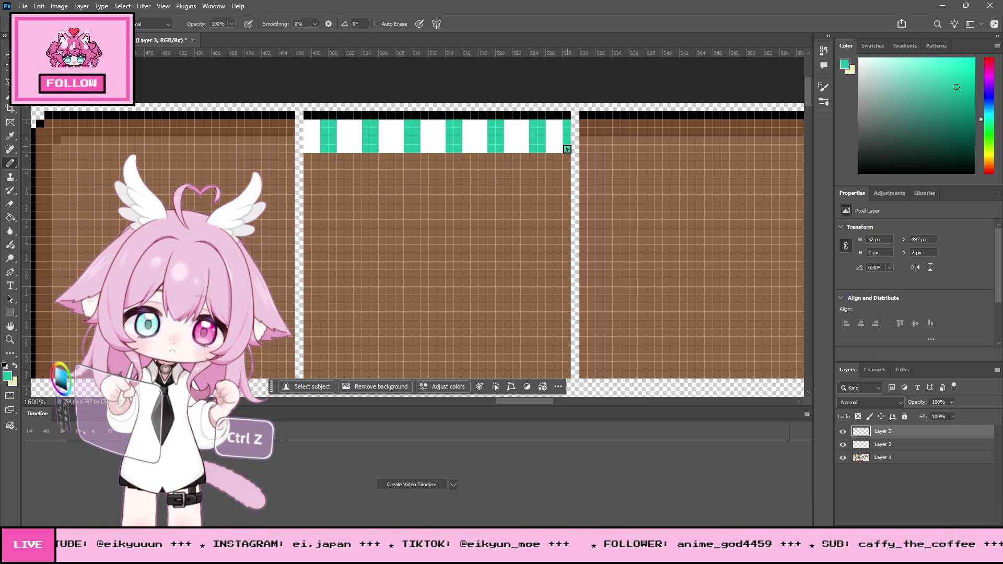
key(ctrl+z)
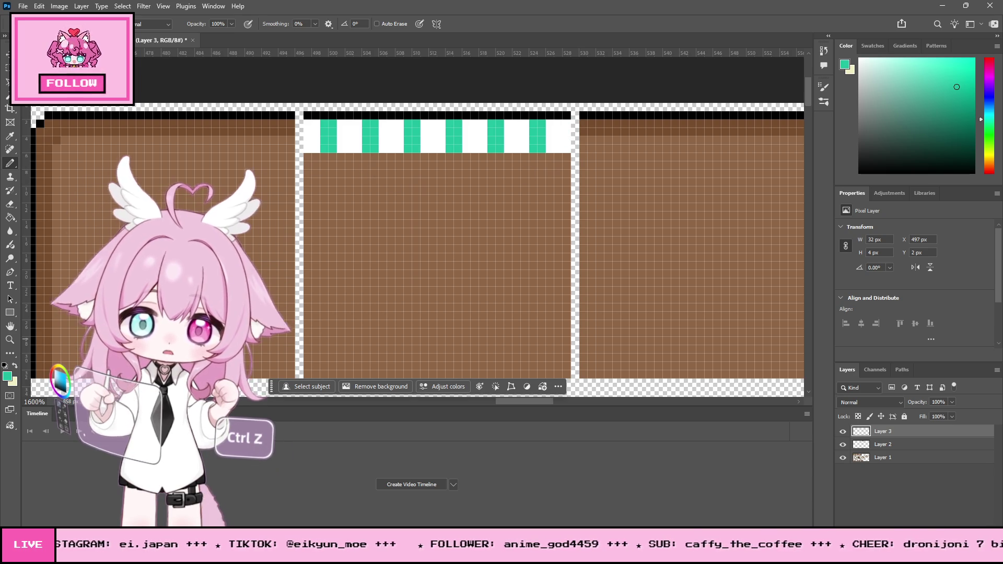
key(z)
drag(472, 116, 516, 102)
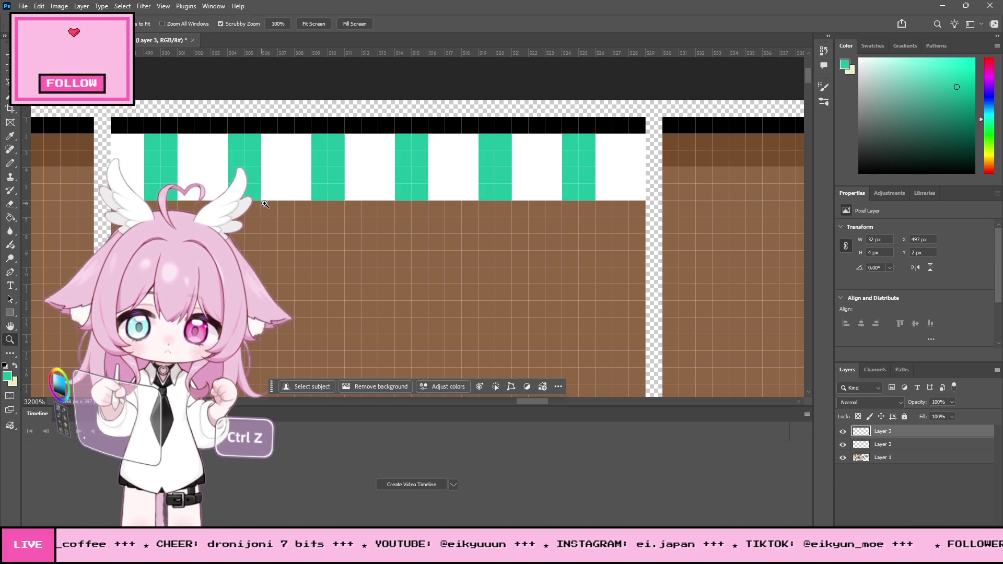
Pencil white over the teal stripe pixels so the band above the brown ground is plain white
scroll(342, 233, up, 1)
scroll(347, 235, down, 3)
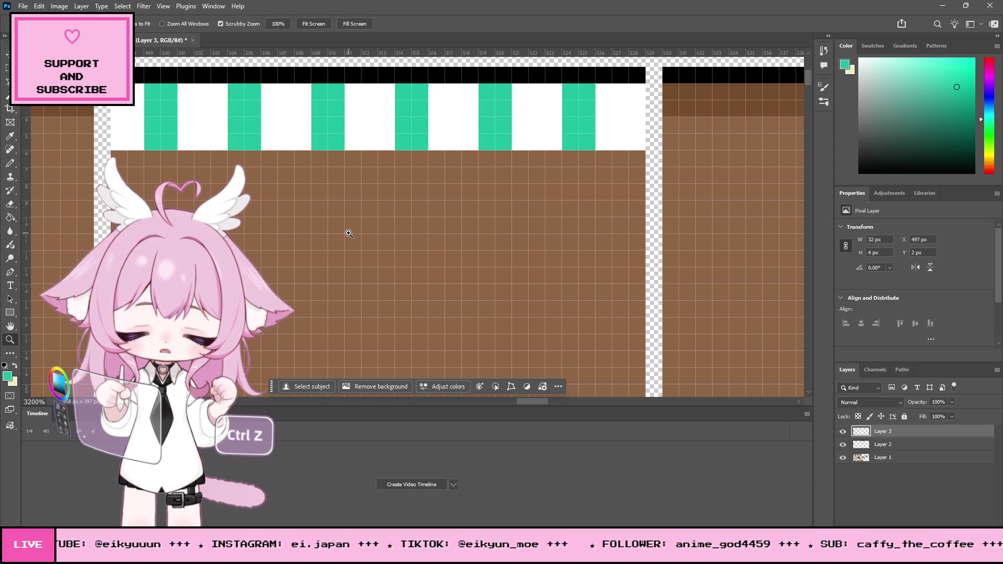
scroll(349, 233, down, 2)
scroll(349, 233, up, 1)
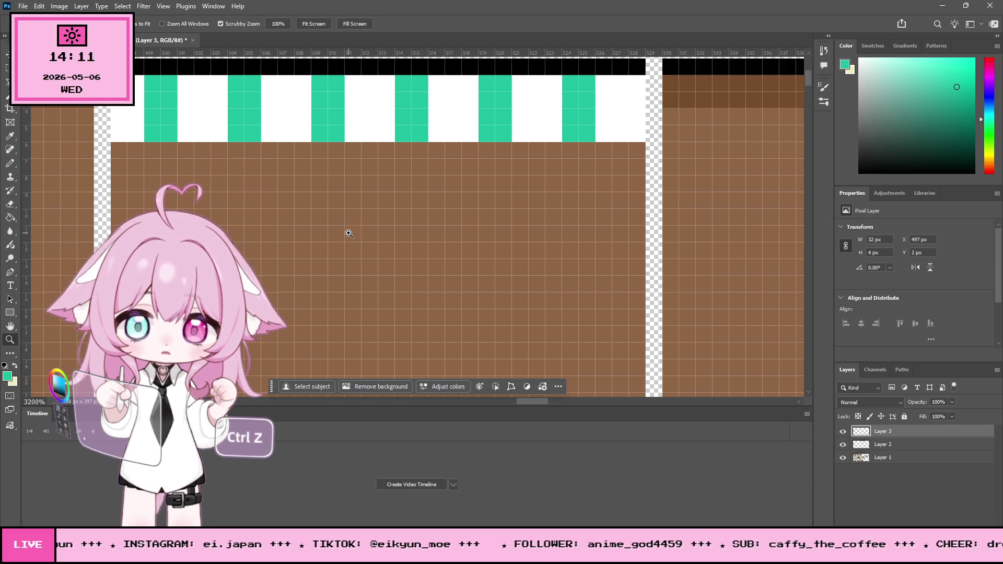
scroll(348, 232, up, 3)
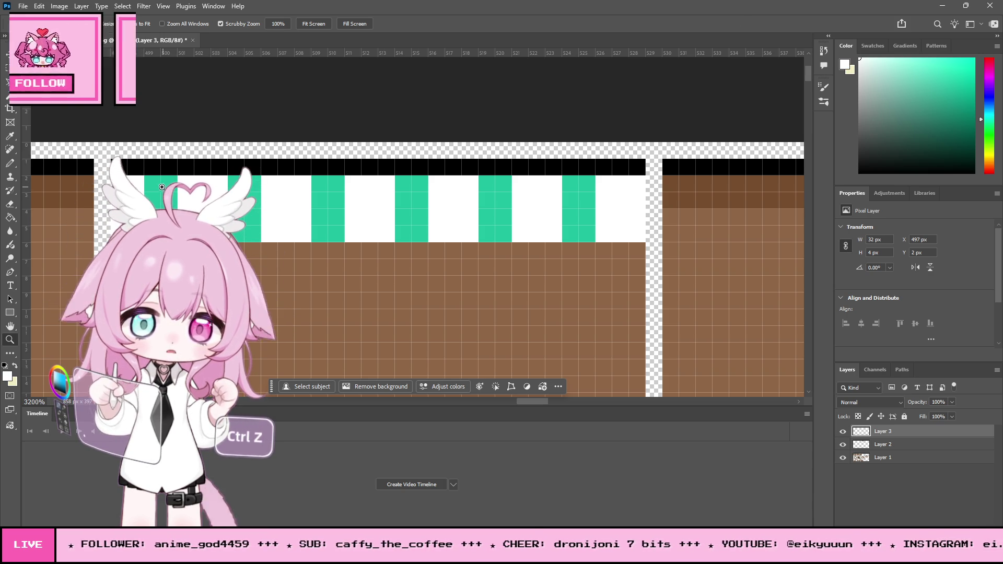
key(b)
mouse_move(178, 191)
mouse_down()
mouse_move(533, 183)
mouse_move(594, 195)
mouse_move(297, 210)
mouse_move(143, 206)
mouse_move(415, 203)
mouse_move(604, 217)
mouse_move(245, 233)
mouse_up()
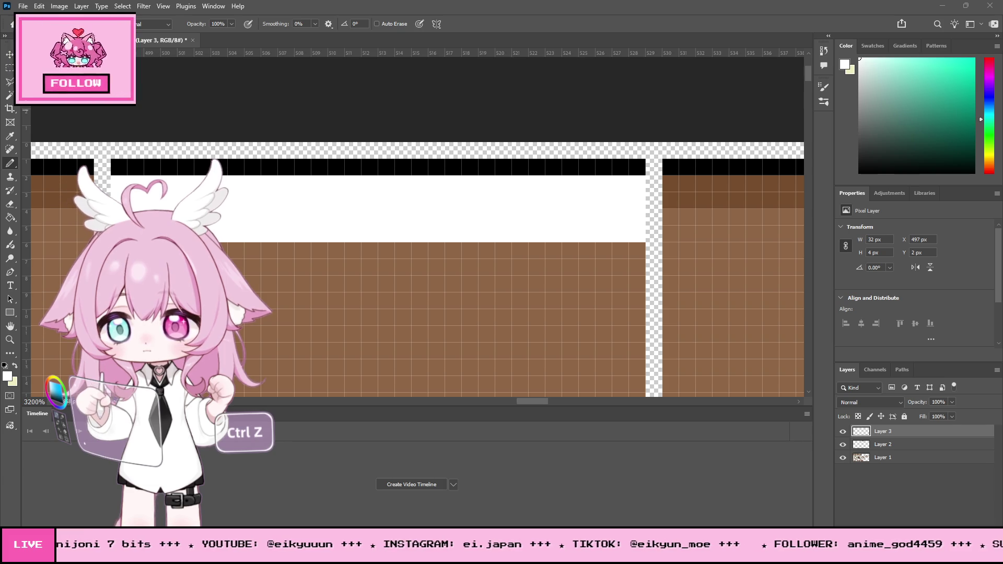
scroll(309, 295, up, 3)
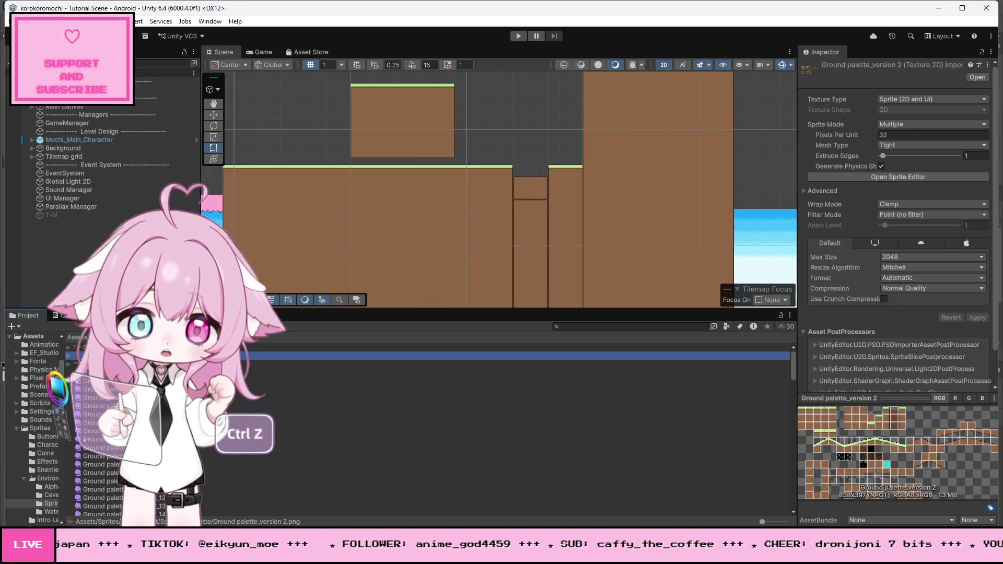
Browse the Project window's Assets tree to the Sprites folder
scroll(459, 251, down, 2)
scroll(522, 214, up, 5)
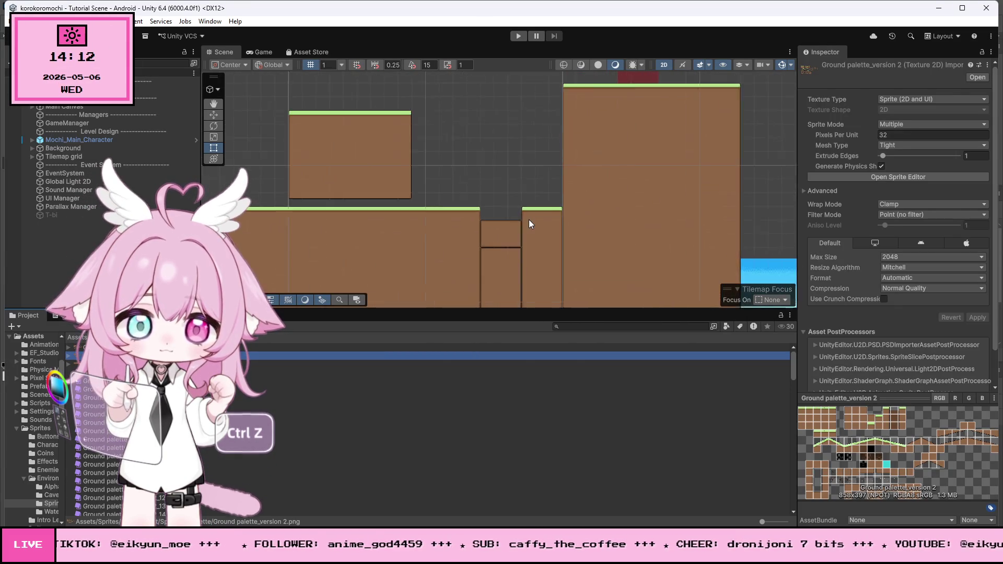
scroll(527, 218, up, 4)
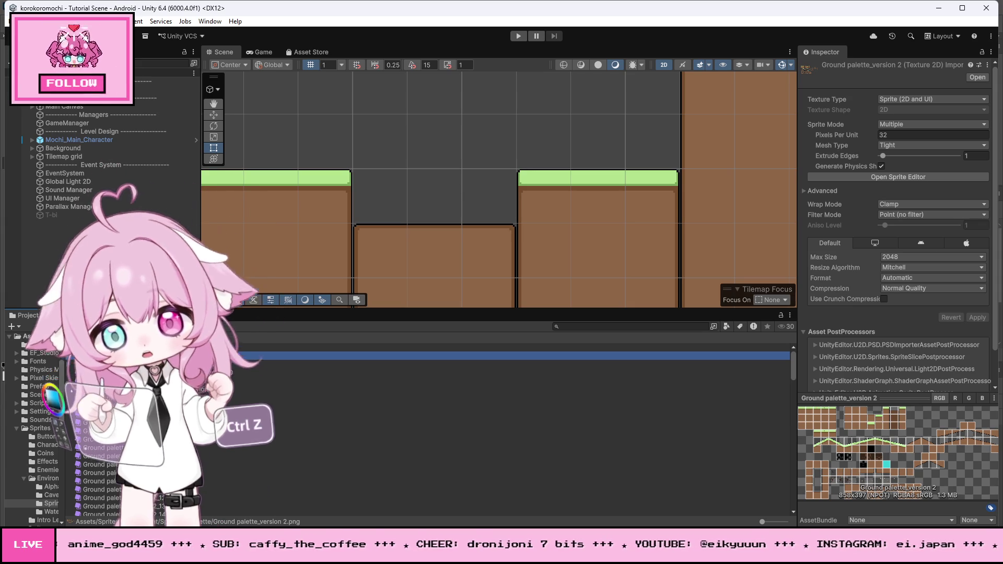
click(41, 411)
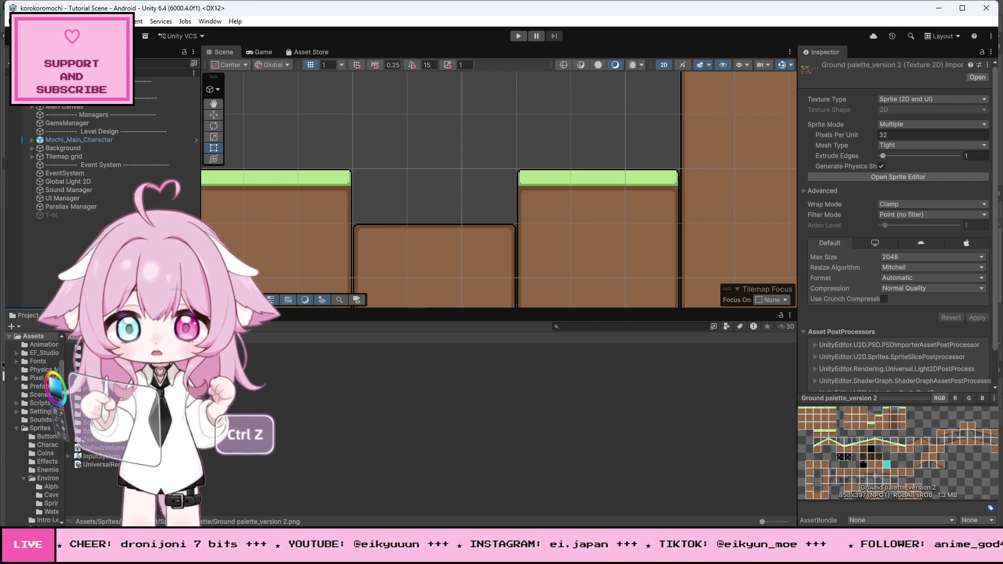
click(39, 427)
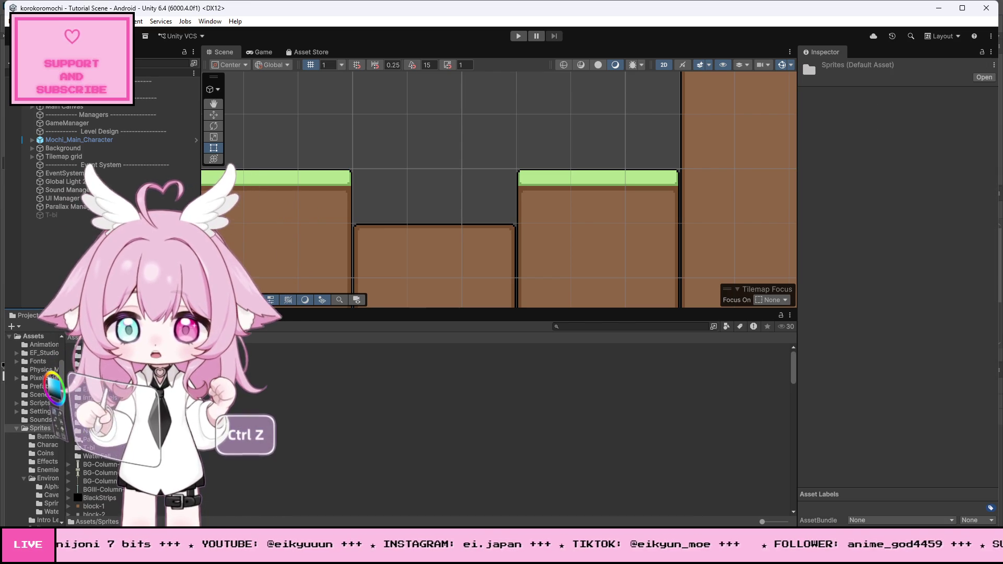
Open the T-bi folder and drag the Fin-1 sprite into the Scene above the gap
double_click(85, 449)
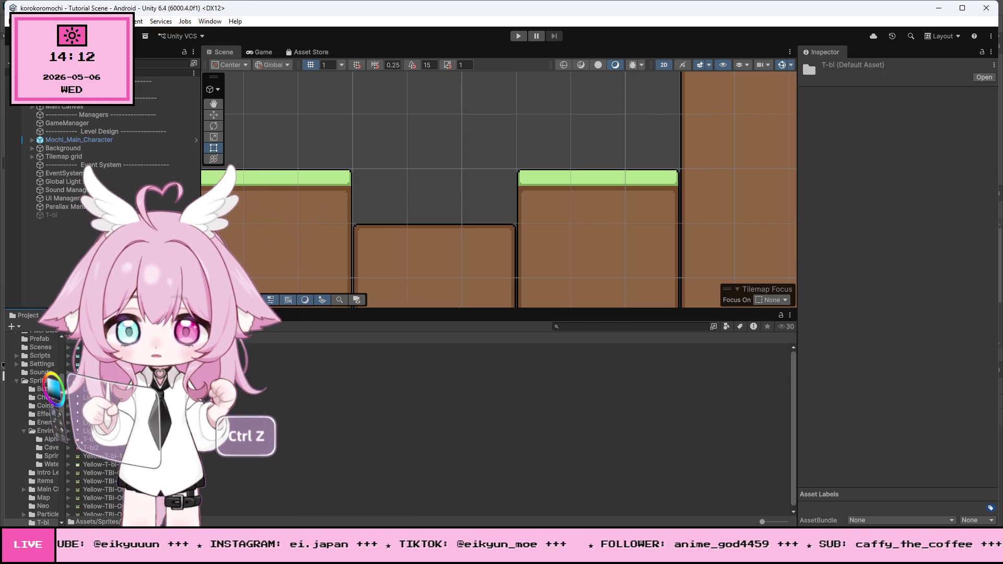
click(94, 347)
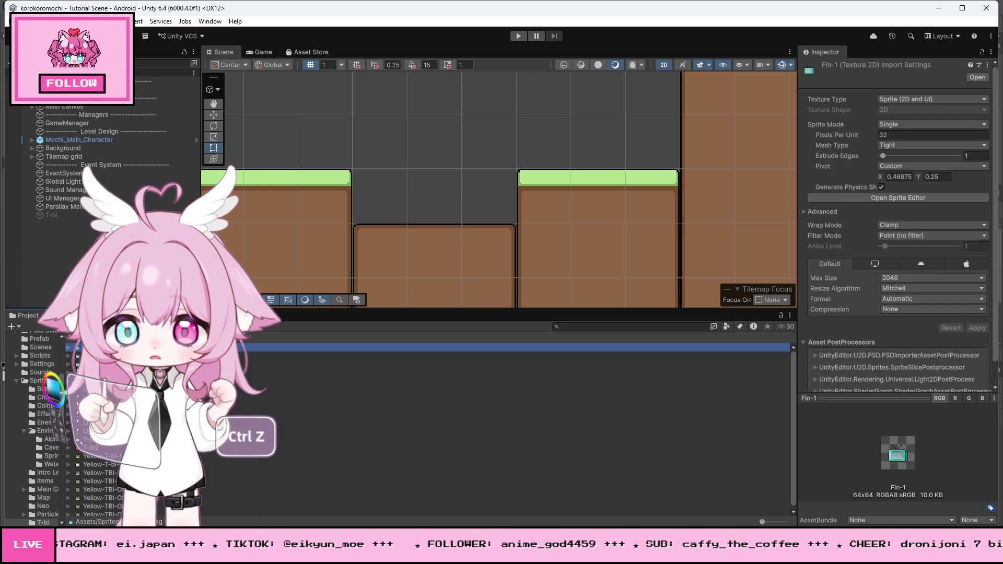
drag(94, 347, 436, 199)
scroll(443, 199, up, 2)
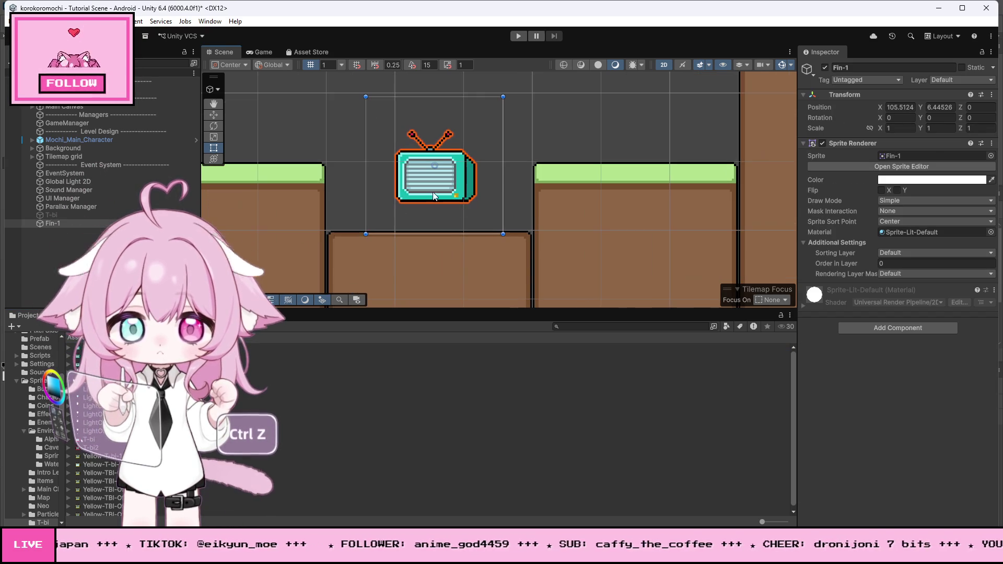
drag(436, 125, 434, 136)
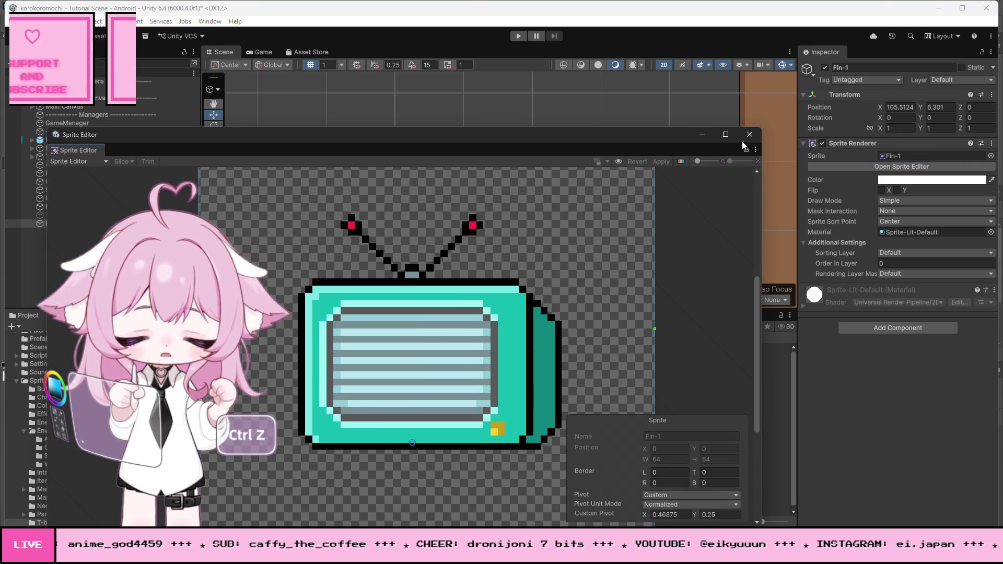
click(749, 135)
With grid snapping and Pivot mode on, set the Fin-1 TV down on the lower ground at Y 6
click(357, 66)
mouse_move(433, 129)
mouse_down()
mouse_move(438, 168)
mouse_move(446, 128)
mouse_up()
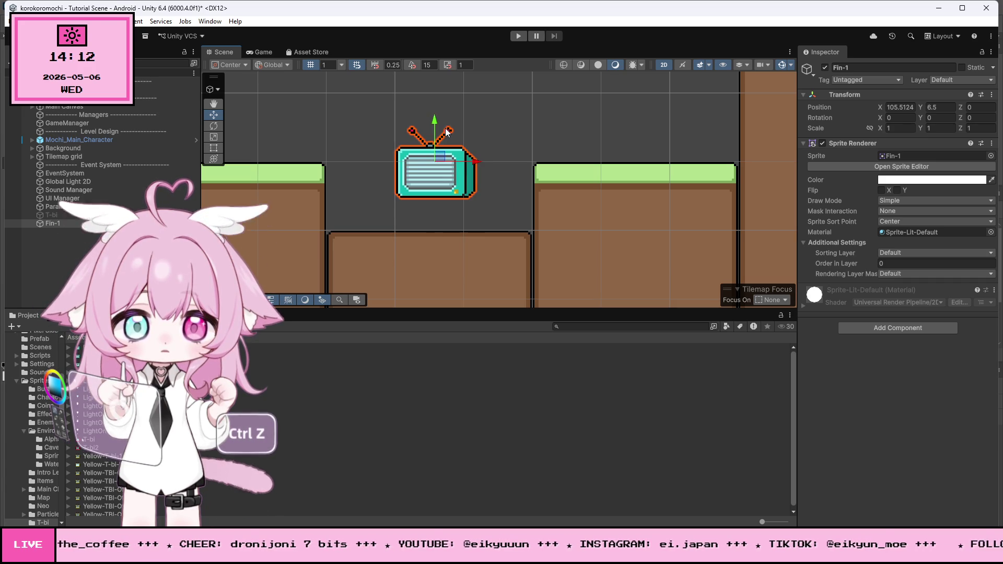
click(246, 63)
drag(426, 161, 425, 181)
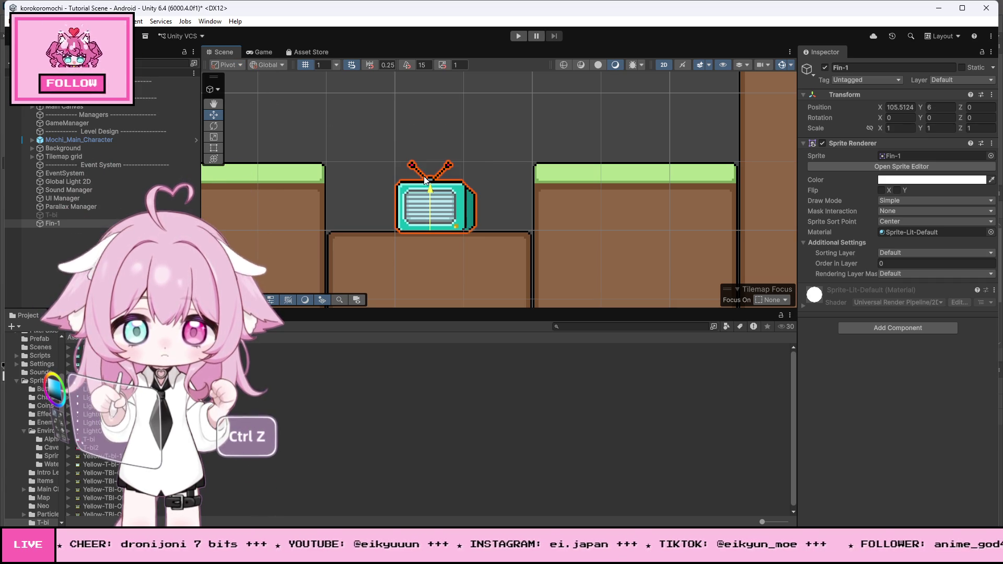
click(505, 90)
scroll(505, 90, down, 4)
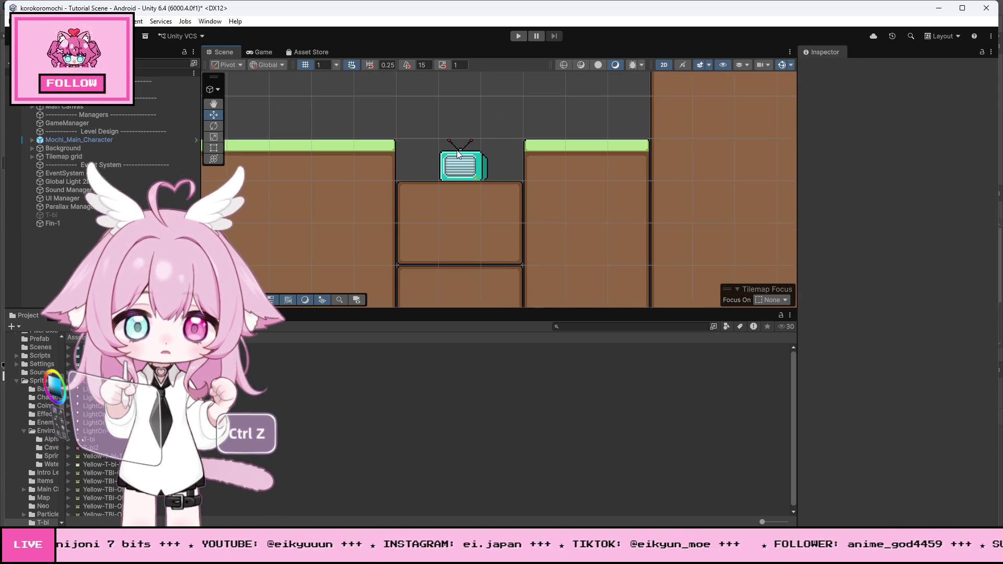
scroll(414, 151, up, 3)
scroll(519, 165, up, 1)
scroll(554, 202, down, 5)
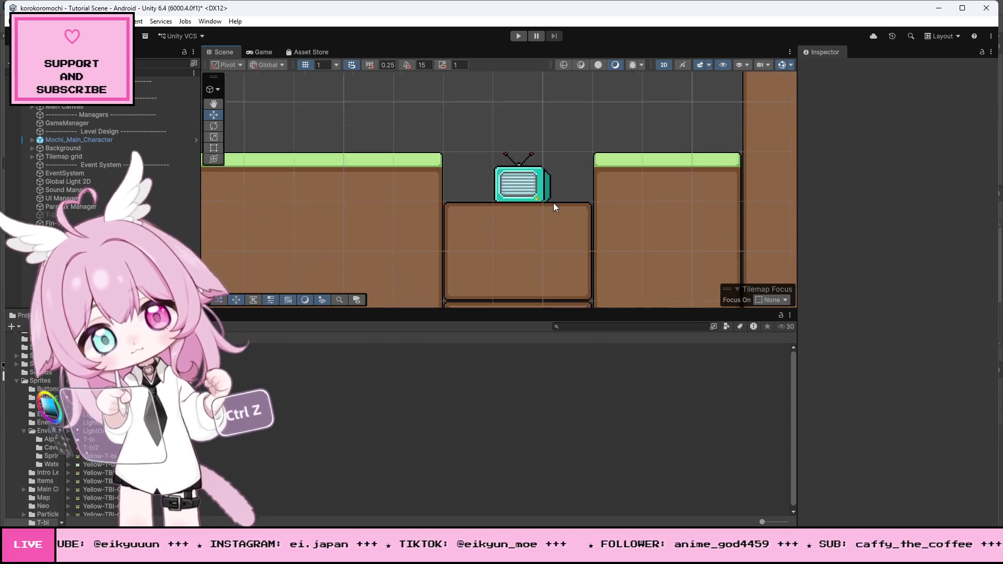
scroll(578, 195, down, 8)
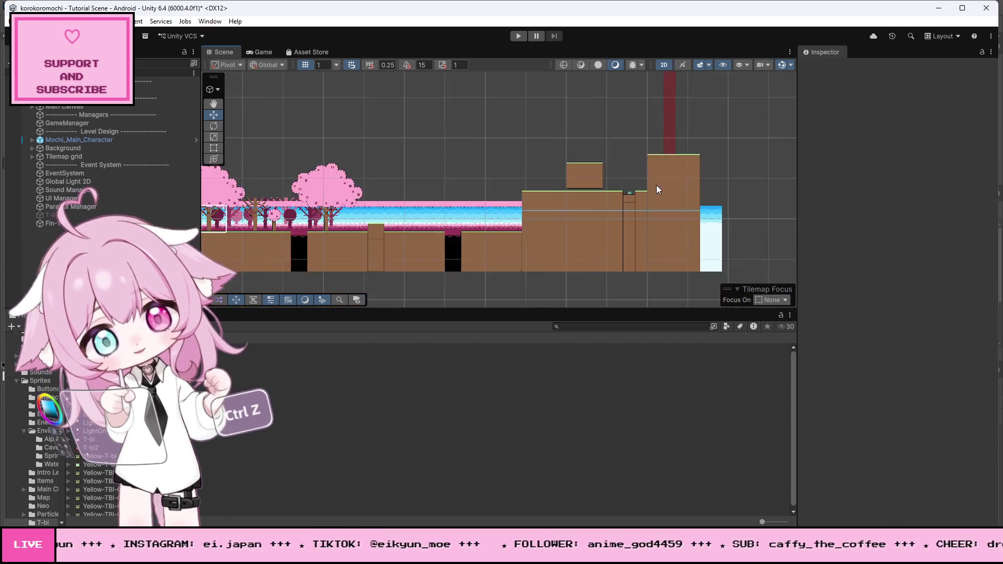
scroll(309, 204, up, 10)
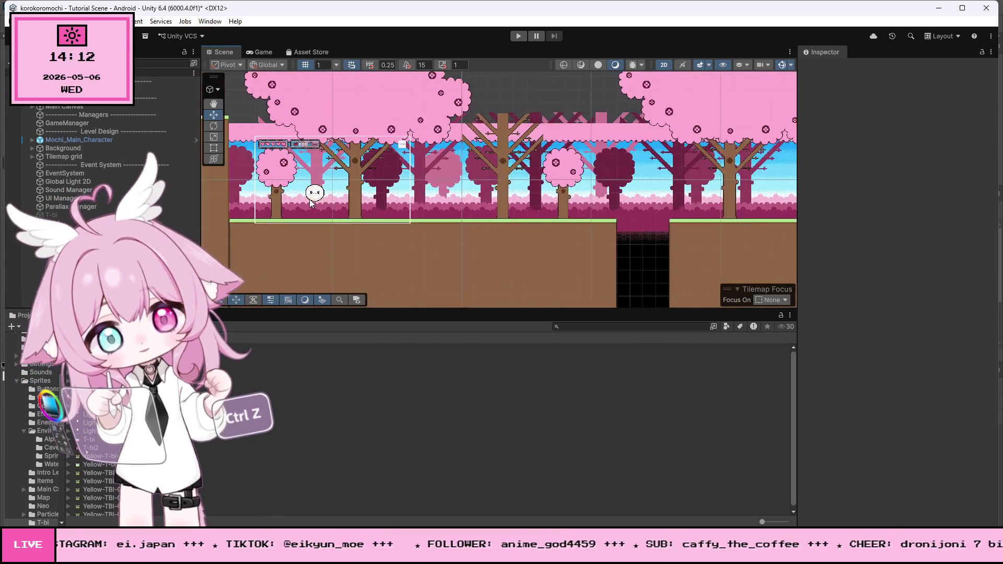
scroll(310, 204, up, 8)
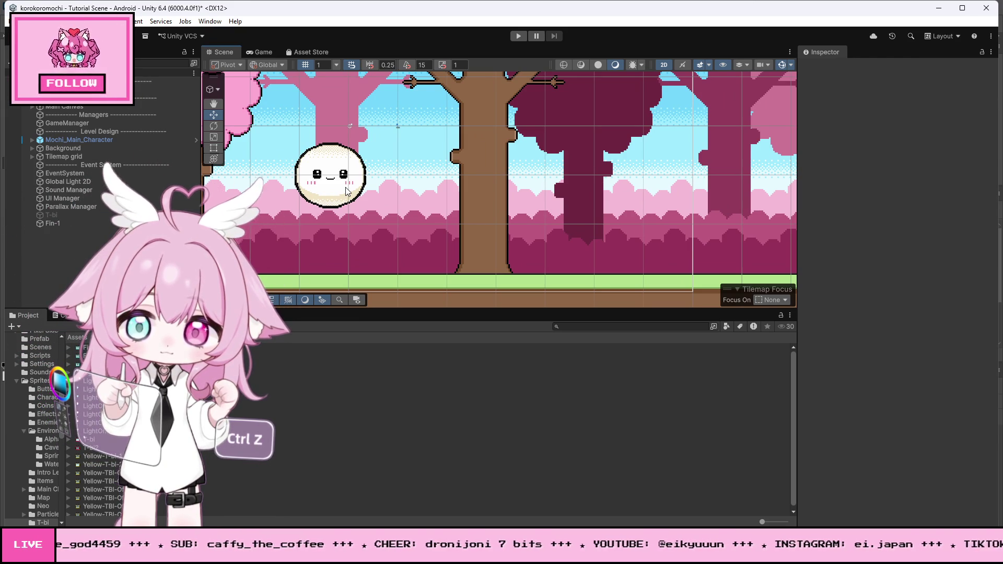
scroll(346, 191, down, 8)
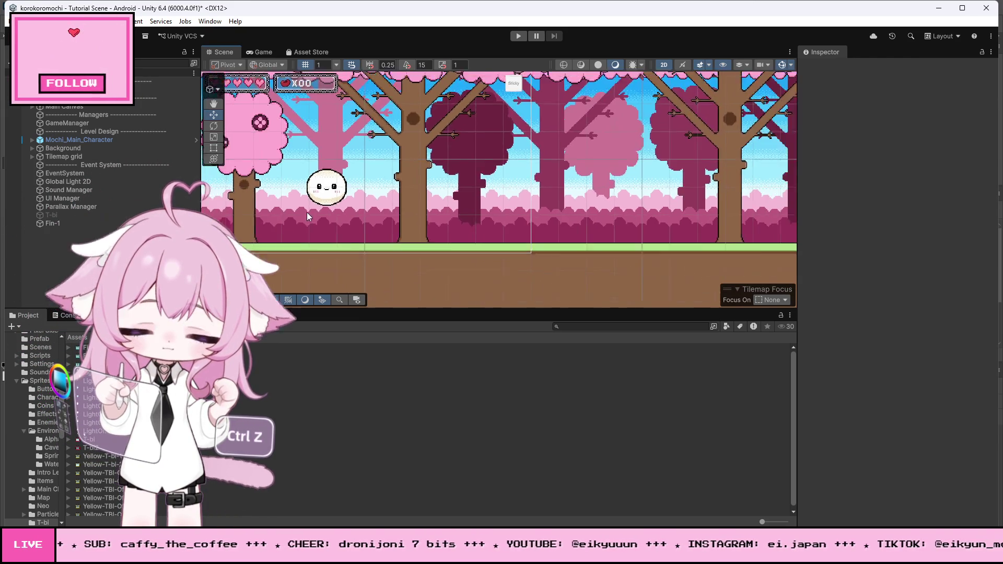
scroll(302, 208, down, 3)
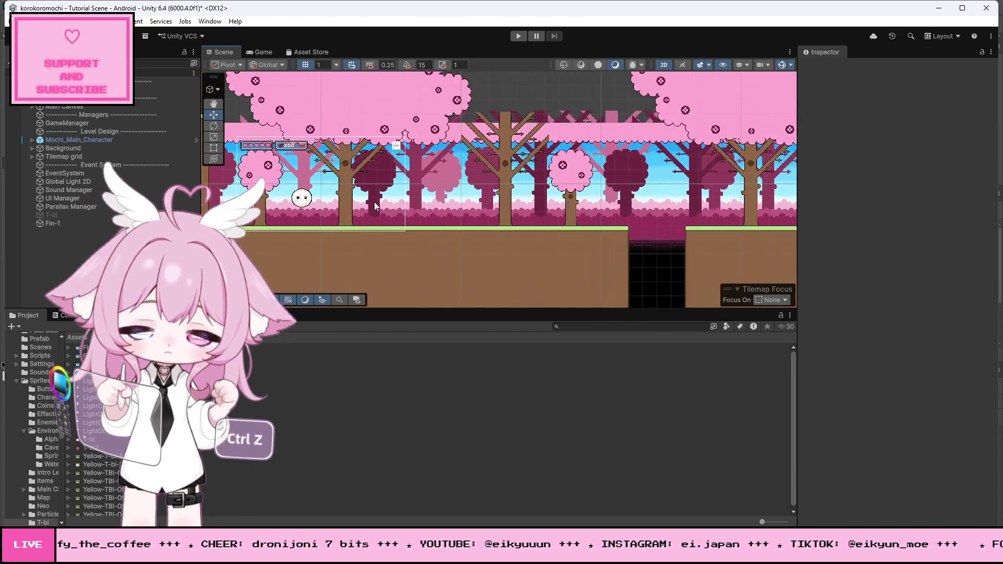
click(51, 213)
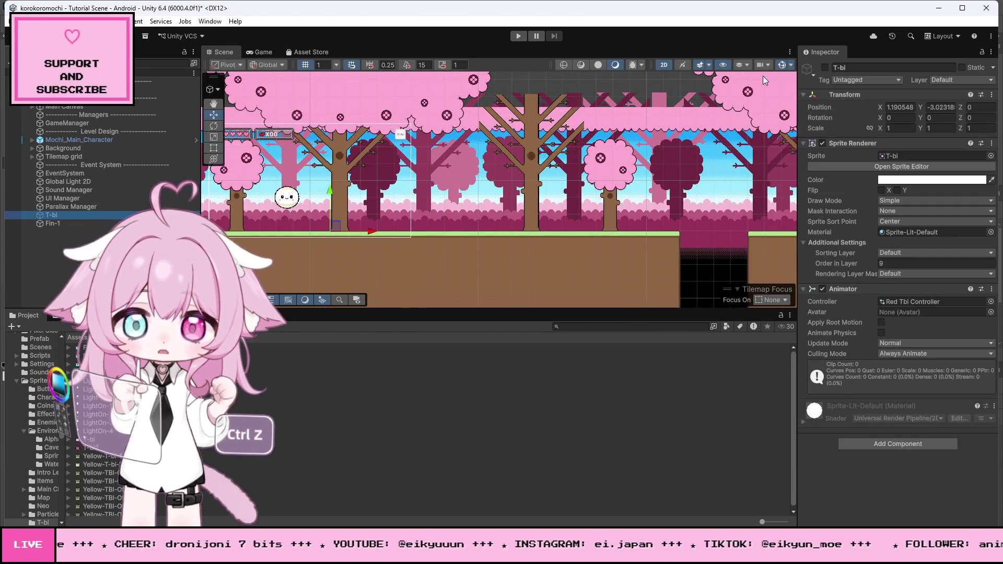
Select Ground, play the level rolling the mochi right to the TV, then stop playback
scroll(286, 229, up, 5)
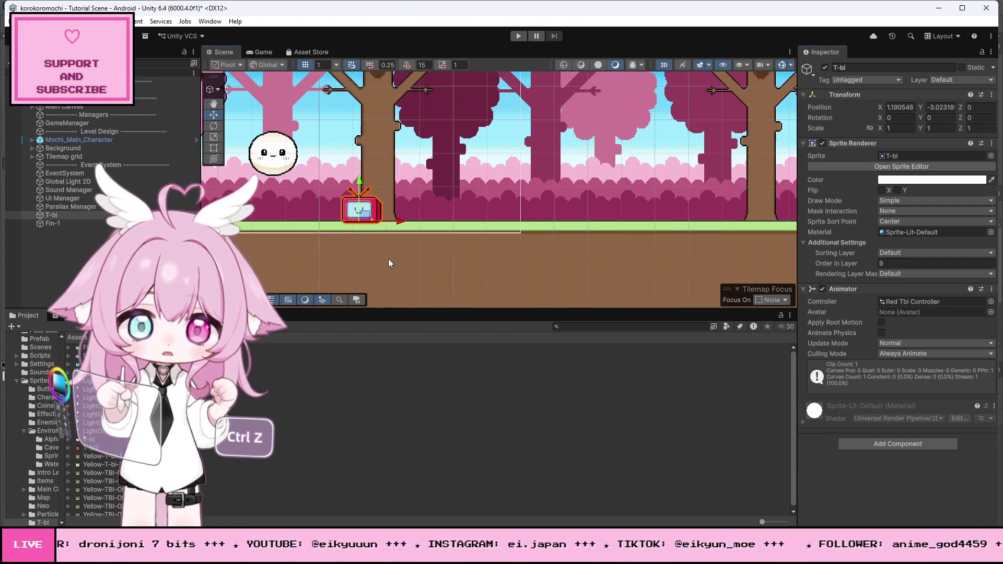
click(342, 224)
click(518, 35)
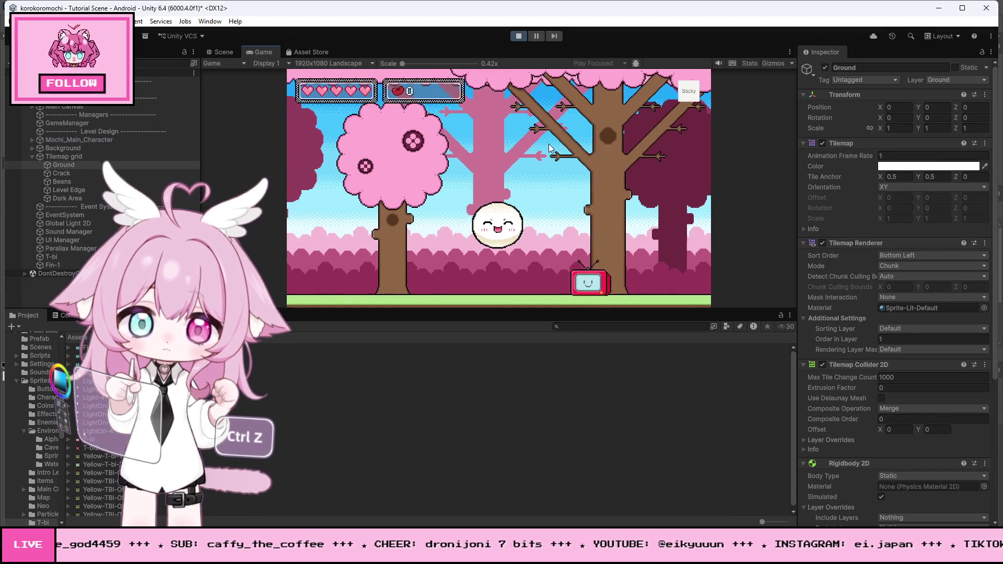
key(Right)
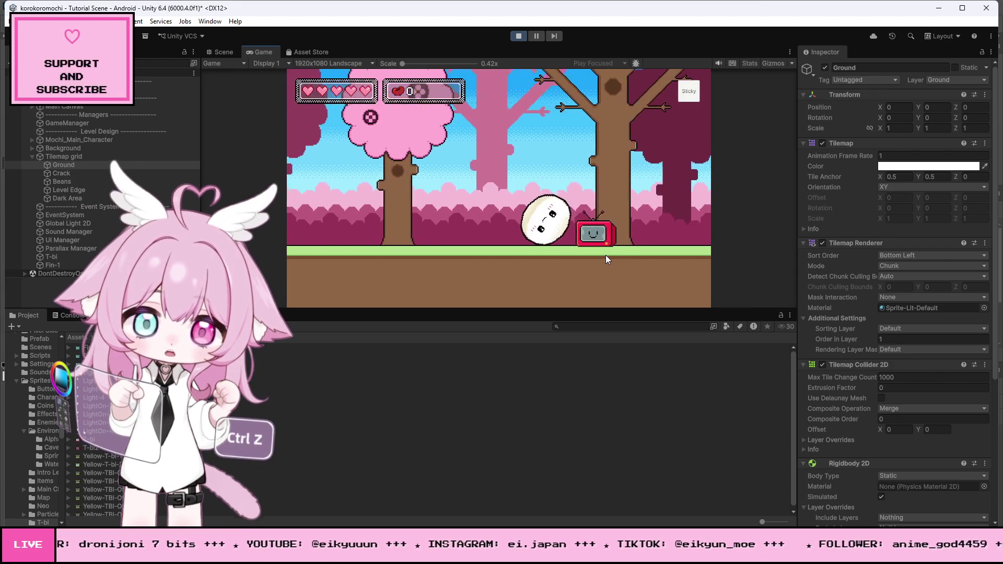
click(518, 35)
scroll(247, 179, down, 5)
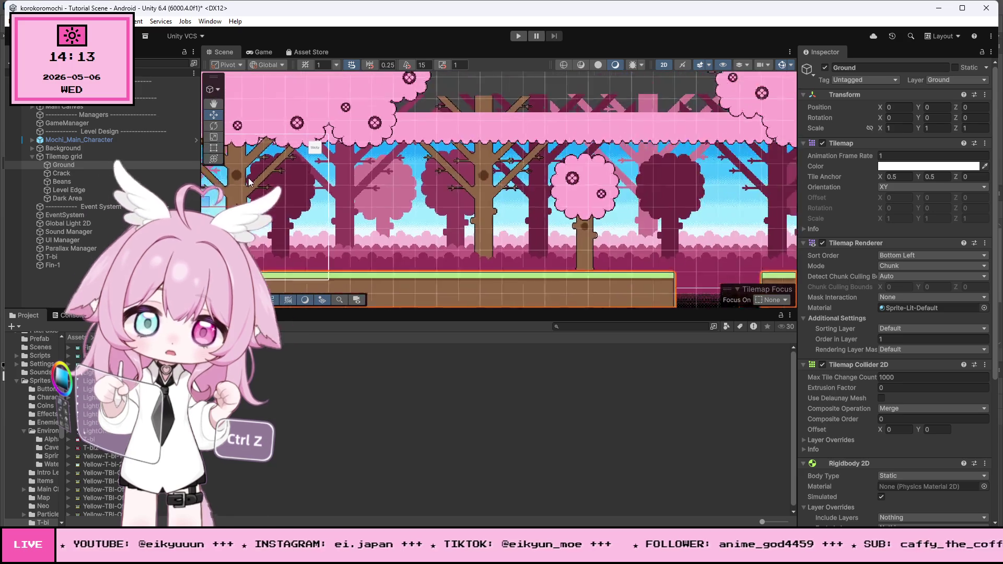
Select Fin-1, then browse from Assets into the Animation folder and bring up its create menu
scroll(258, 161, down, 5)
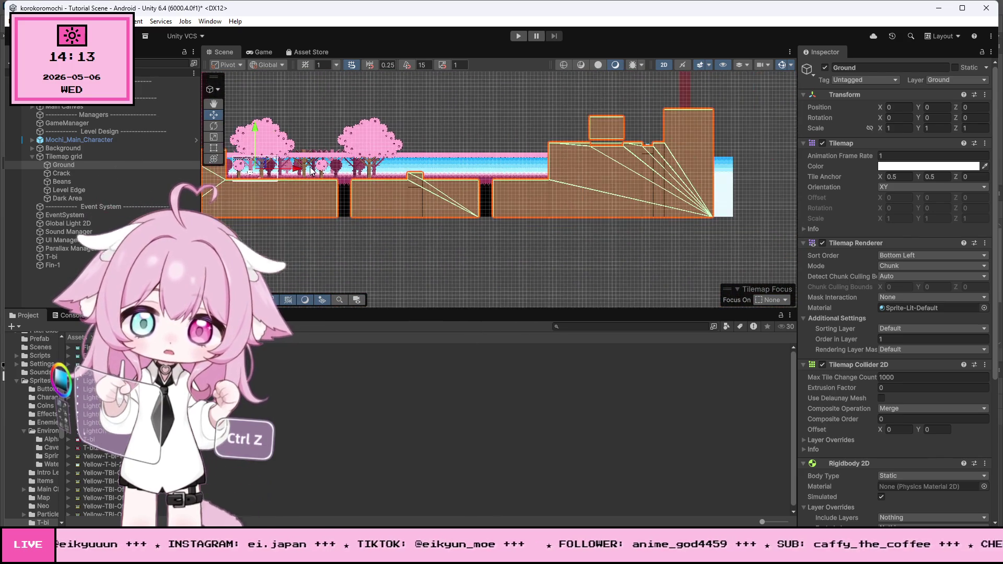
scroll(621, 126, up, 8)
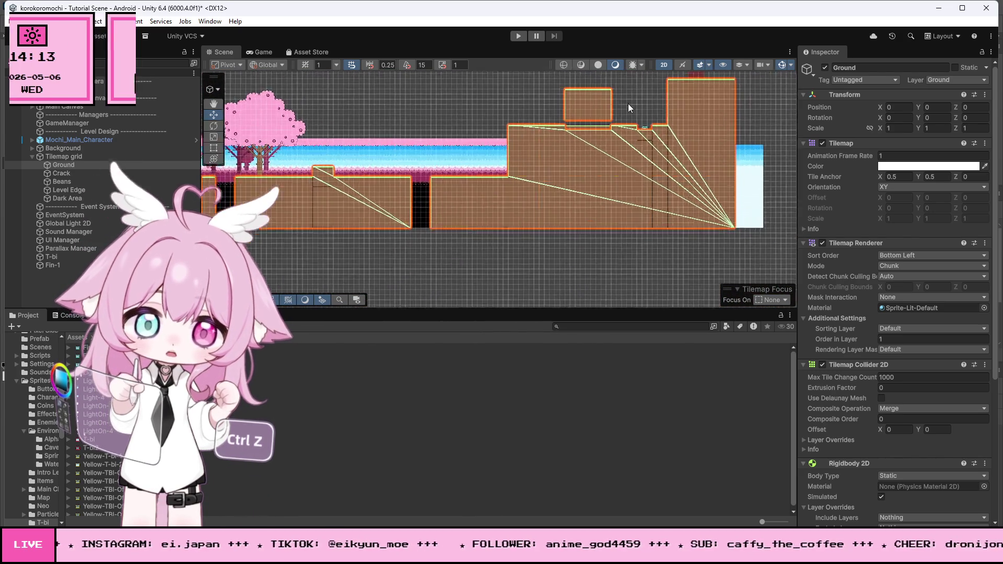
scroll(659, 135, up, 10)
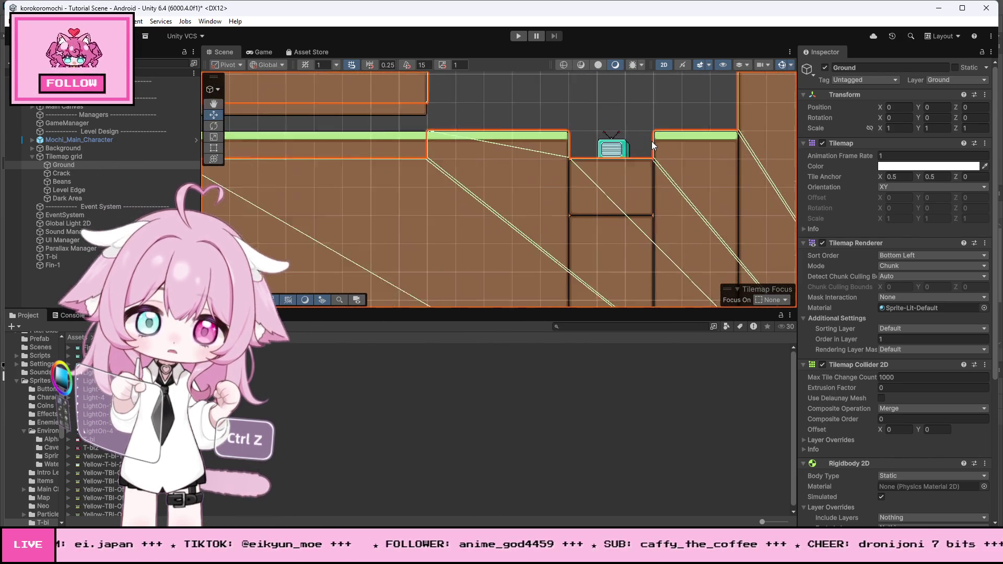
scroll(620, 150, up, 6)
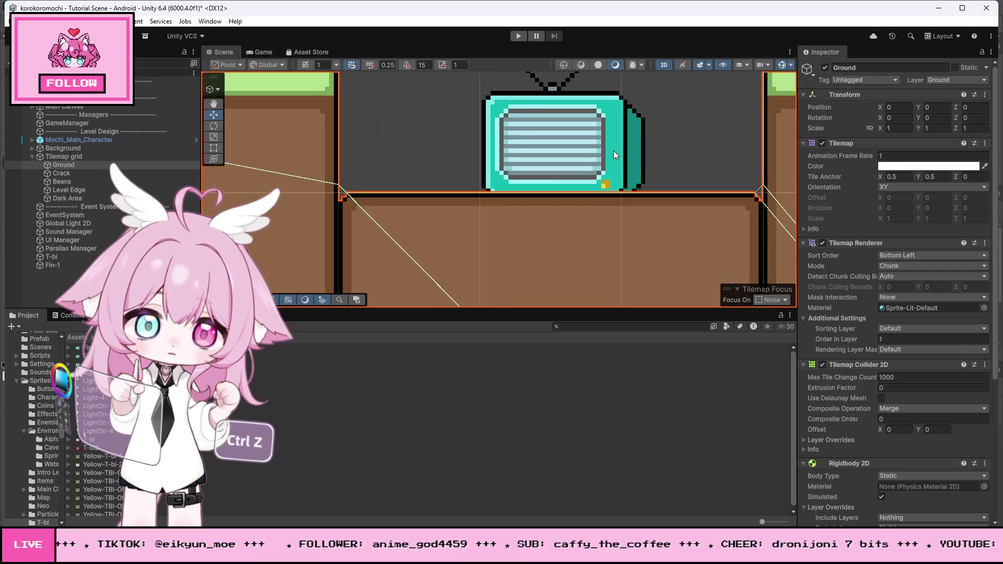
click(607, 136)
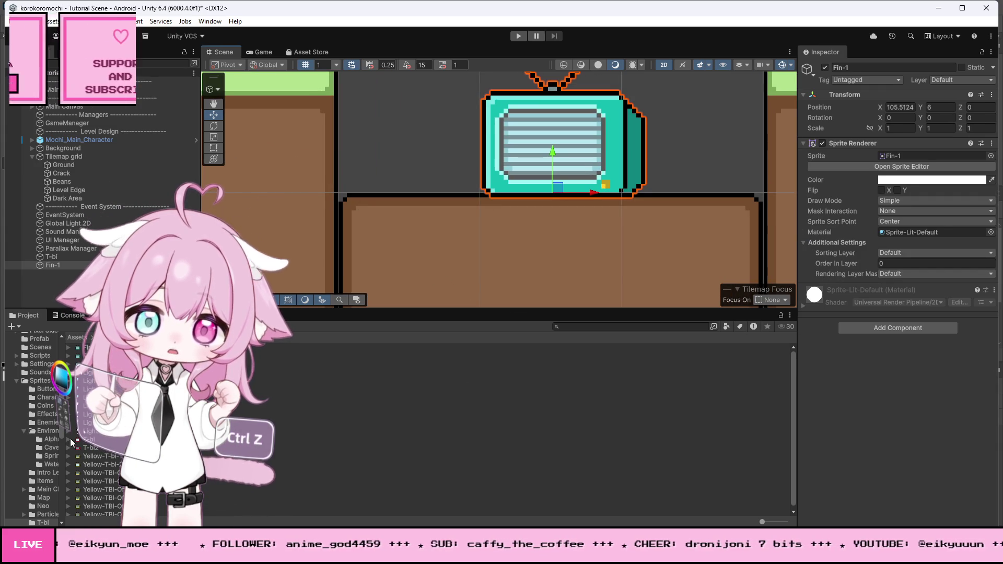
click(77, 338)
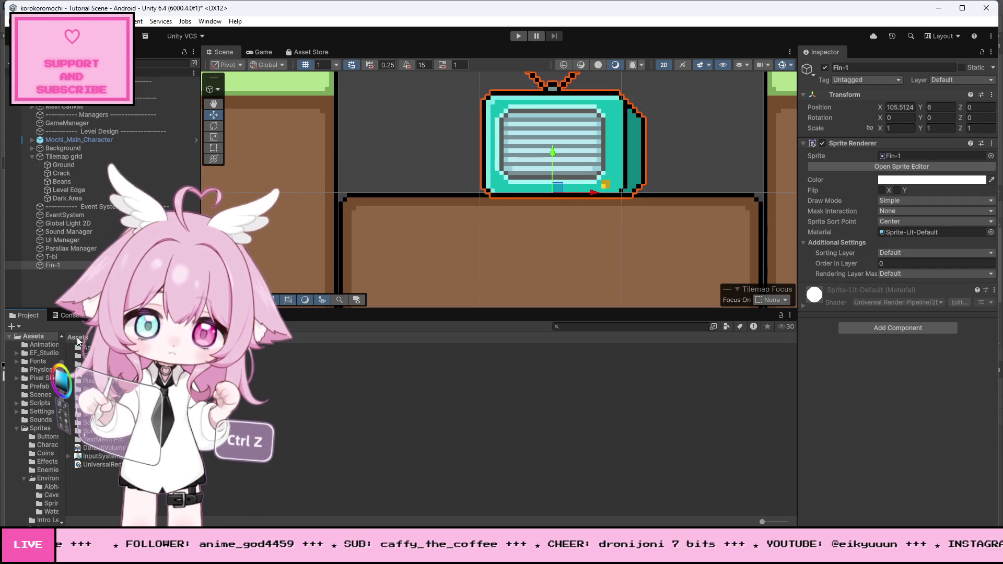
click(44, 344)
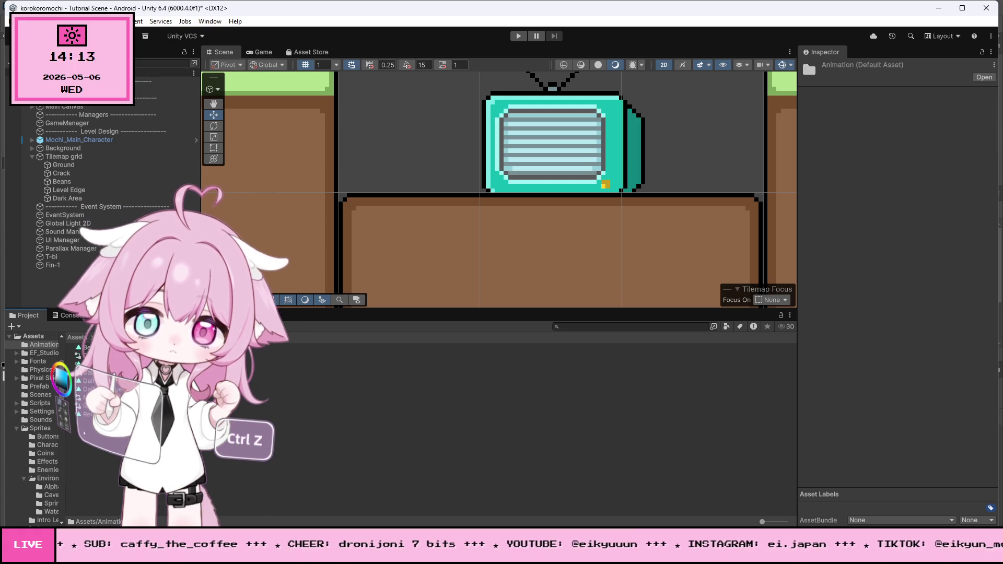
right_click(114, 366)
Create an Animator Controller in the Animation folder named 'End Tbi Controller'
mouse_move(208, 161)
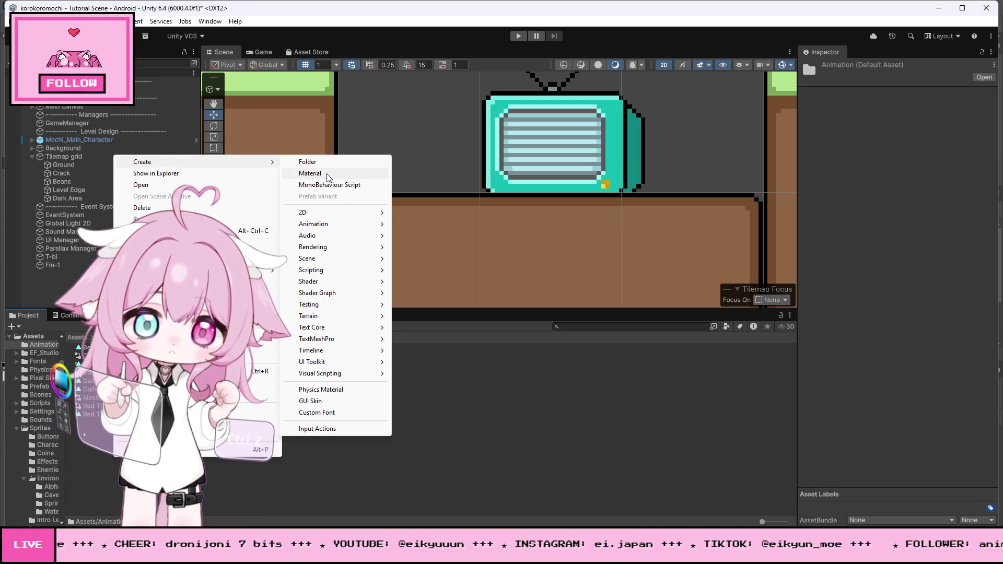
mouse_move(386, 225)
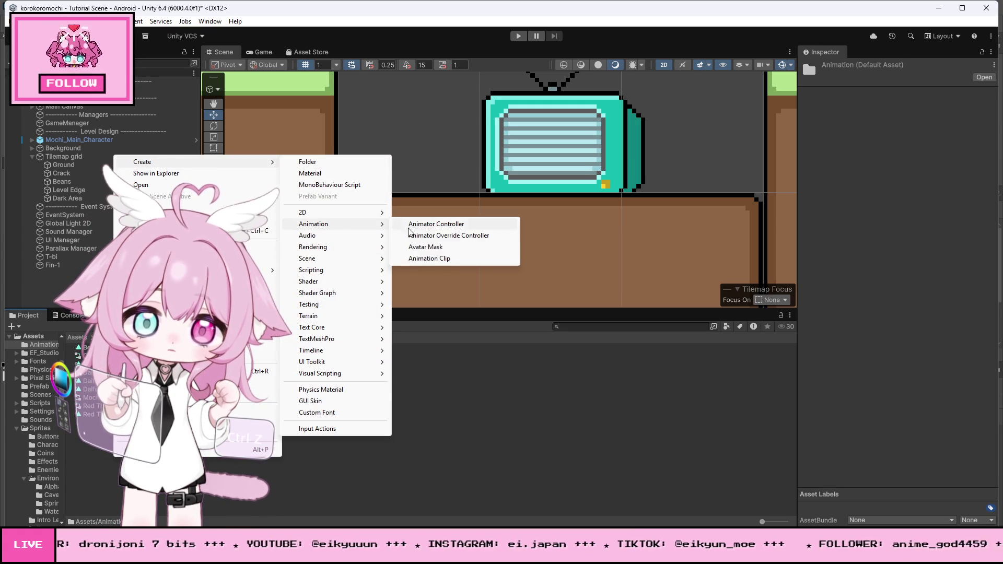
click(428, 228)
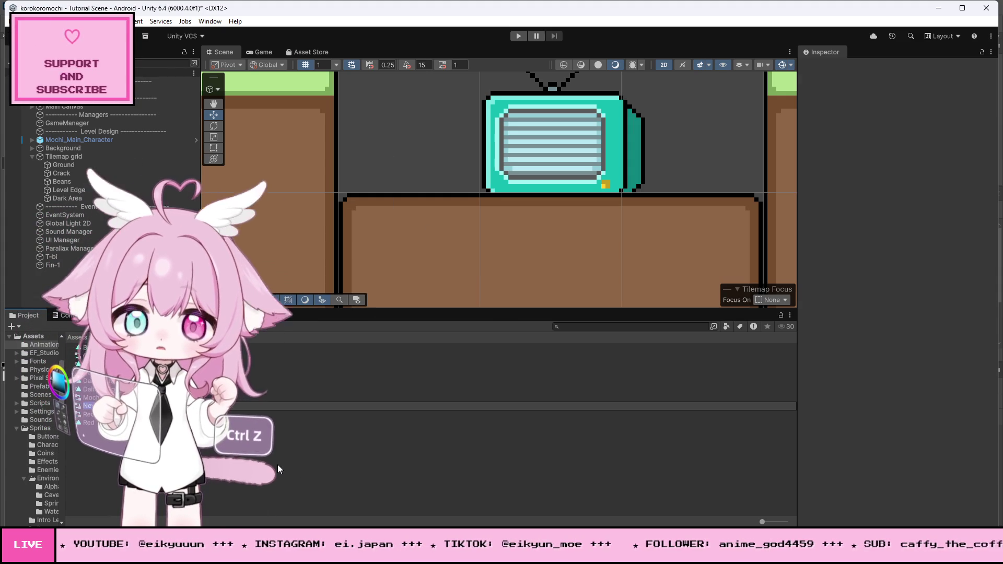
text(End Tbl Controller)
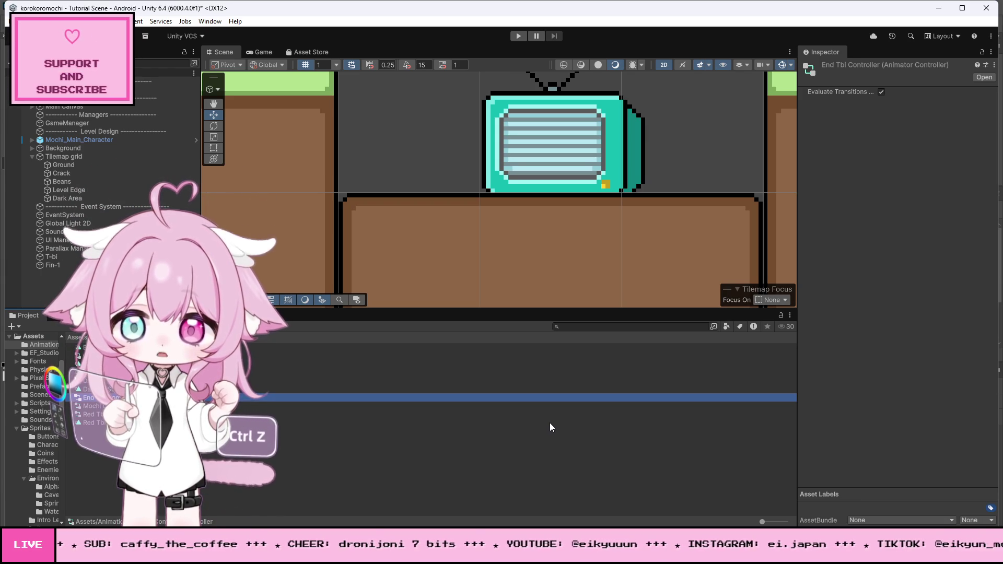
Add an Animator to Fin-1 via the component search 'animator' and set its Controller to End Tbi Controller
click(51, 265)
click(888, 324)
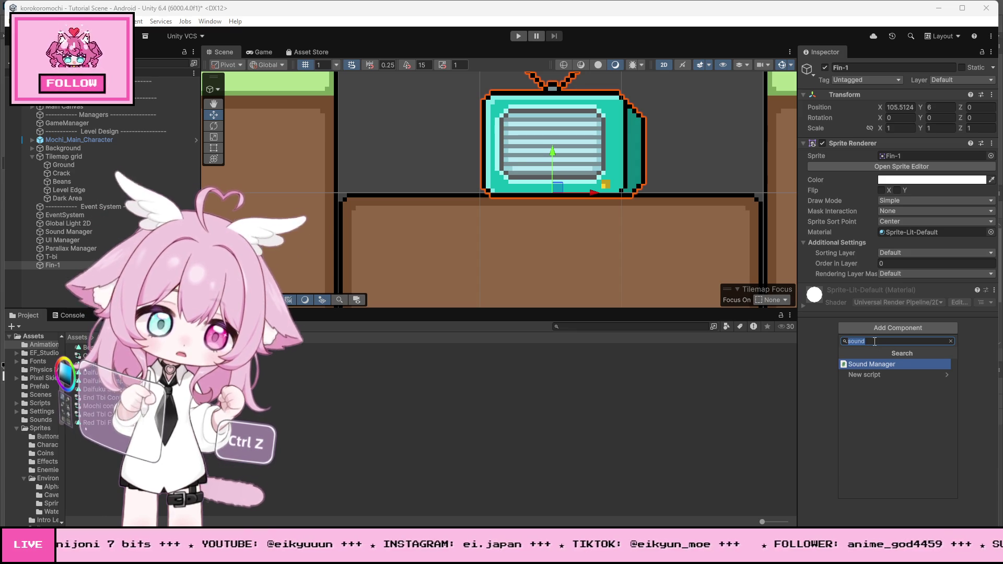
text(animator)
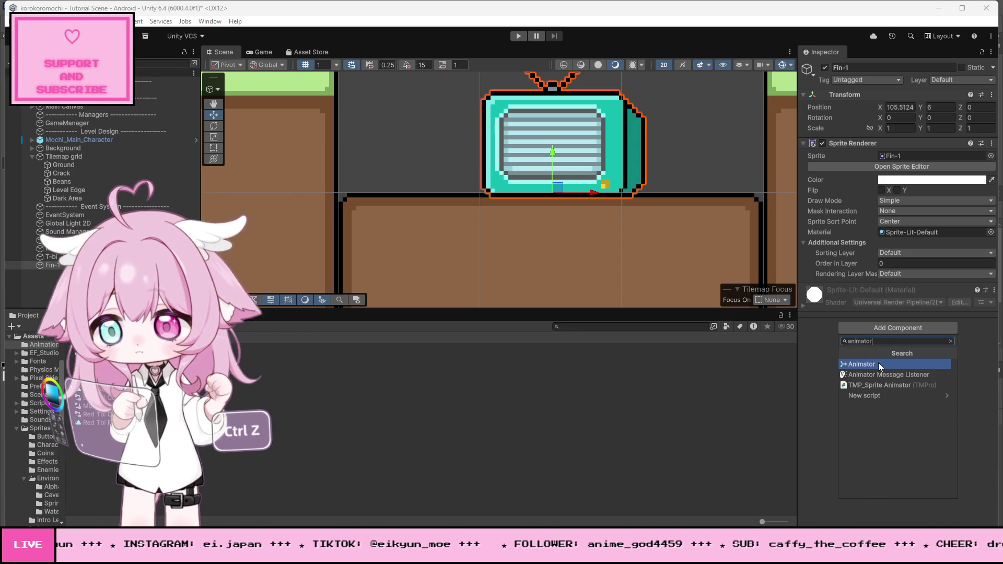
click(880, 365)
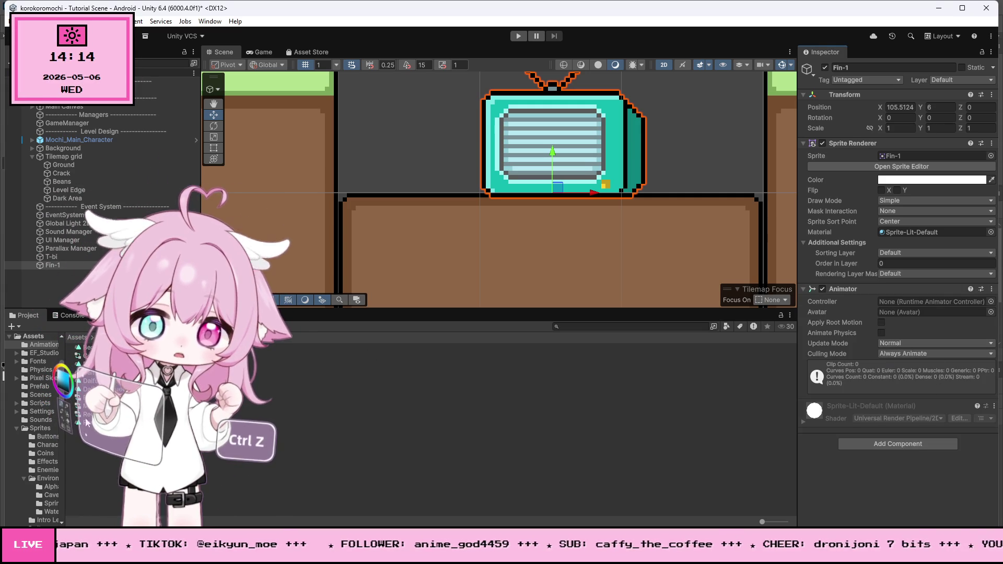
drag(102, 398, 920, 302)
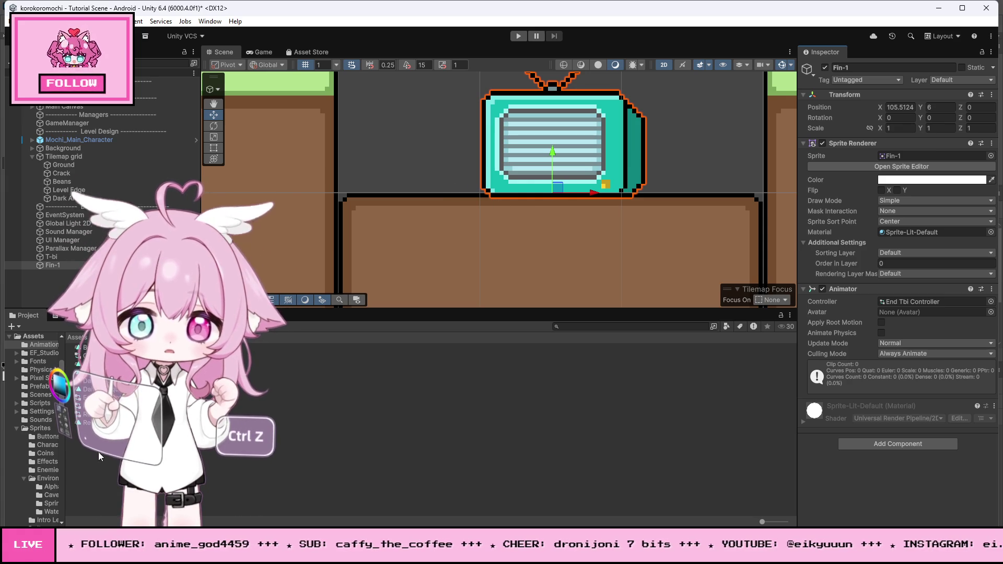
Create and save a new animation clip named 'End Tbi Flash' for the Fin-1 TV sprite
click(208, 22)
mouse_move(247, 138)
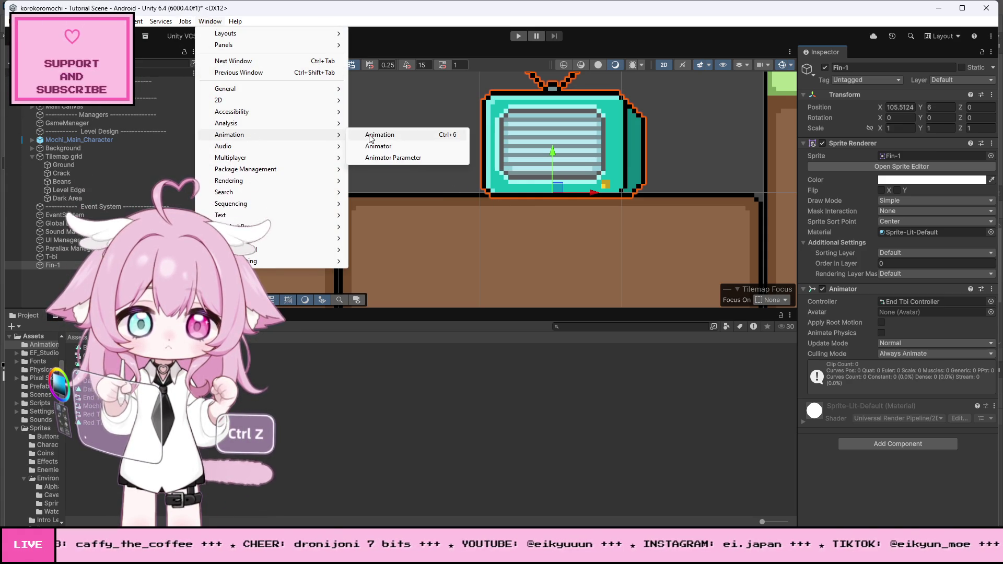
click(380, 135)
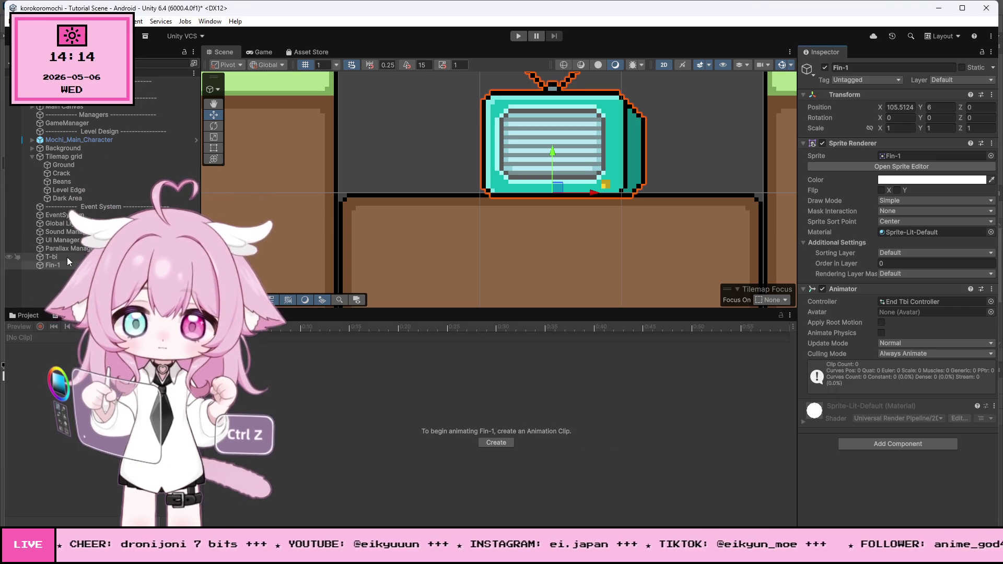
click(492, 444)
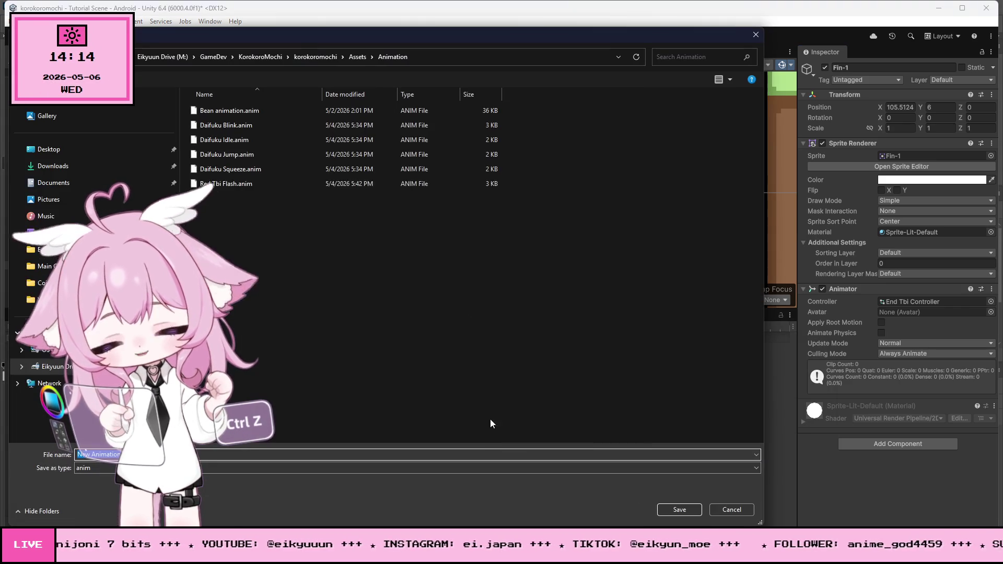
text(E)
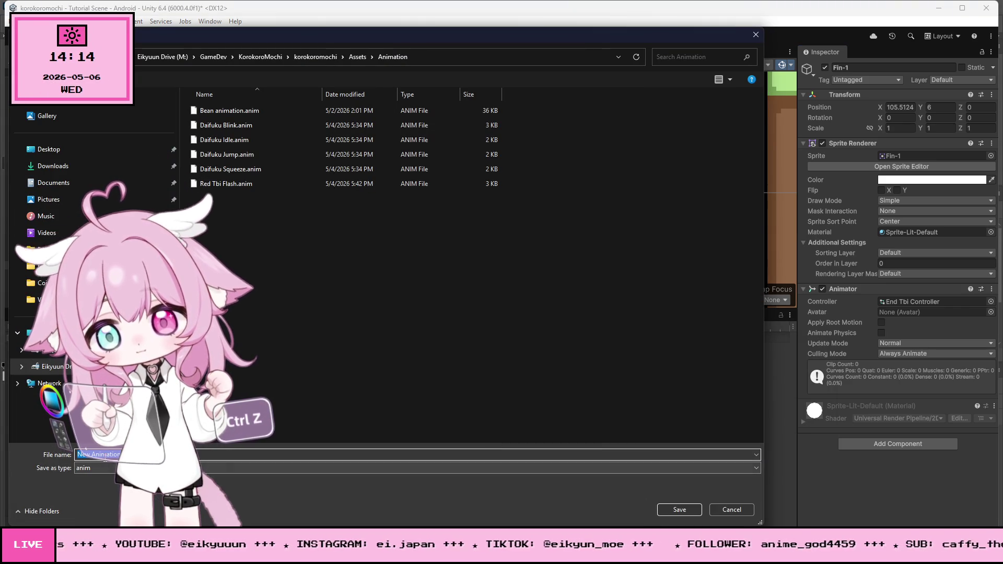
text(nd )
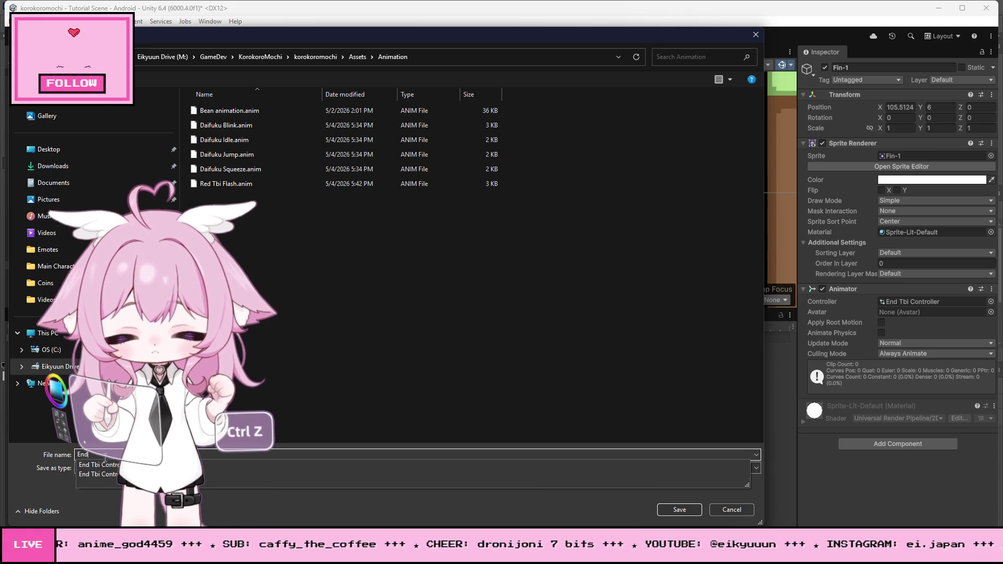
text(Tbi)
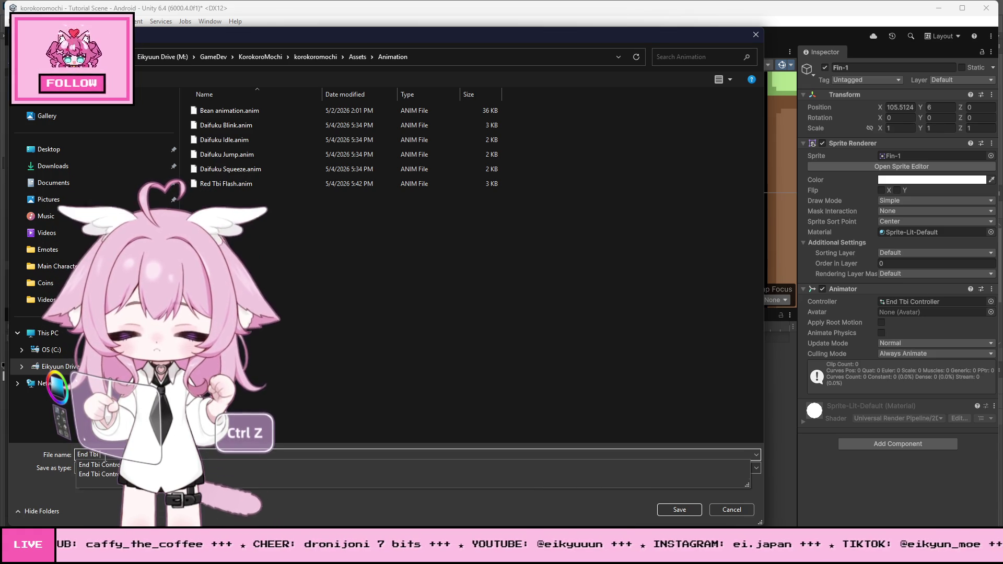
text( Flash)
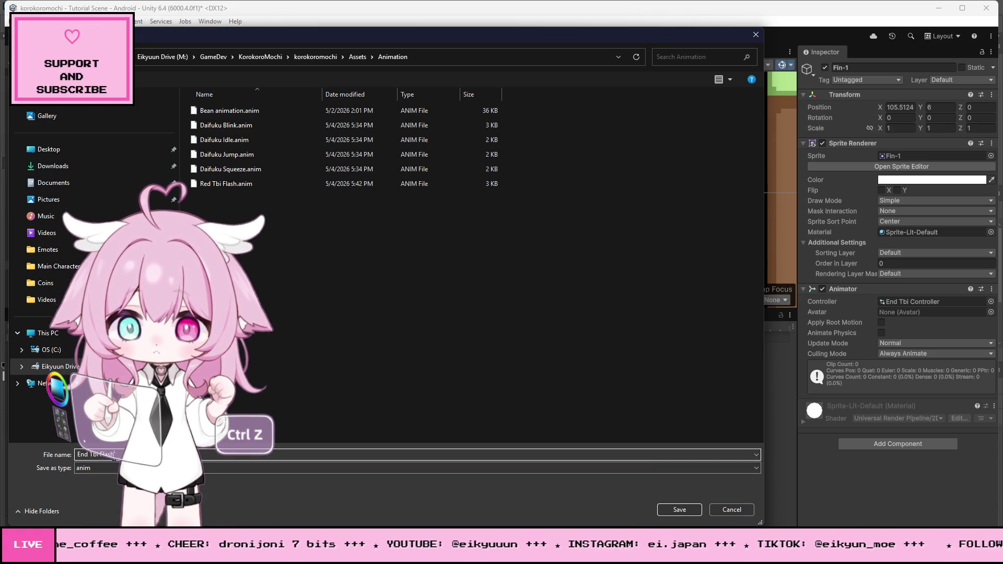
click(677, 510)
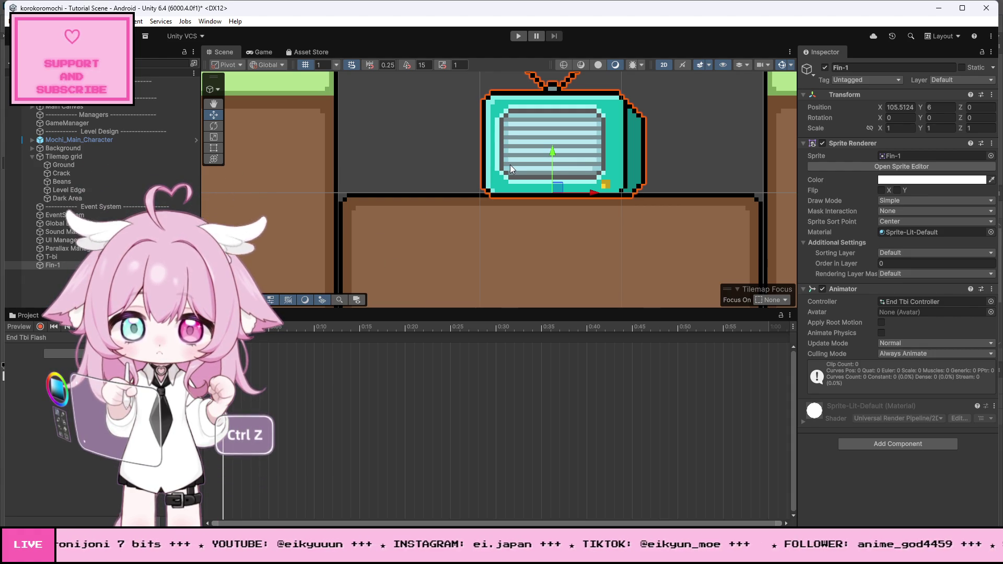
Frame Fin-1 with F and zoom the Scene view to show the surrounding level
scroll(537, 170, up, 1)
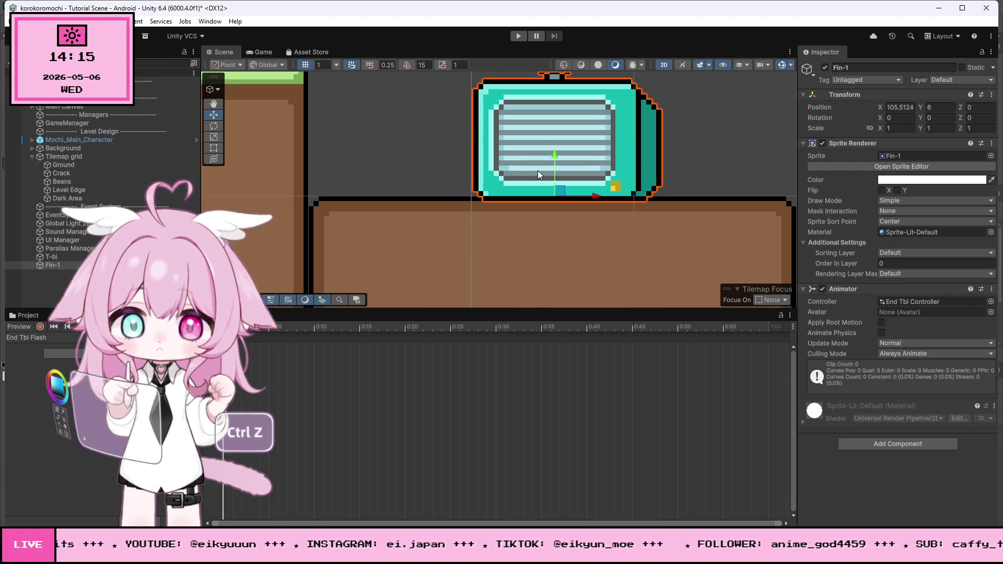
key(f)
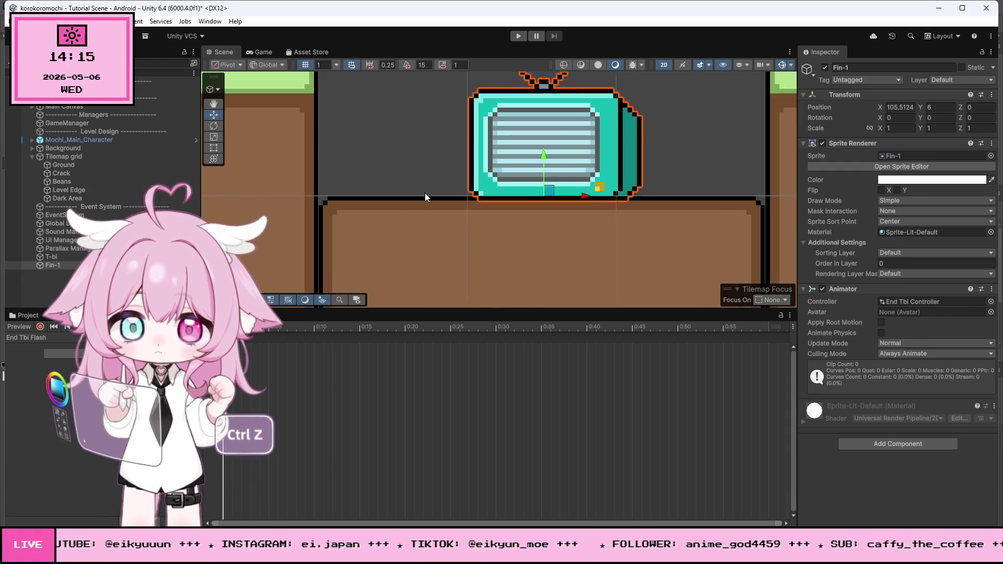
scroll(589, 188, down, 3)
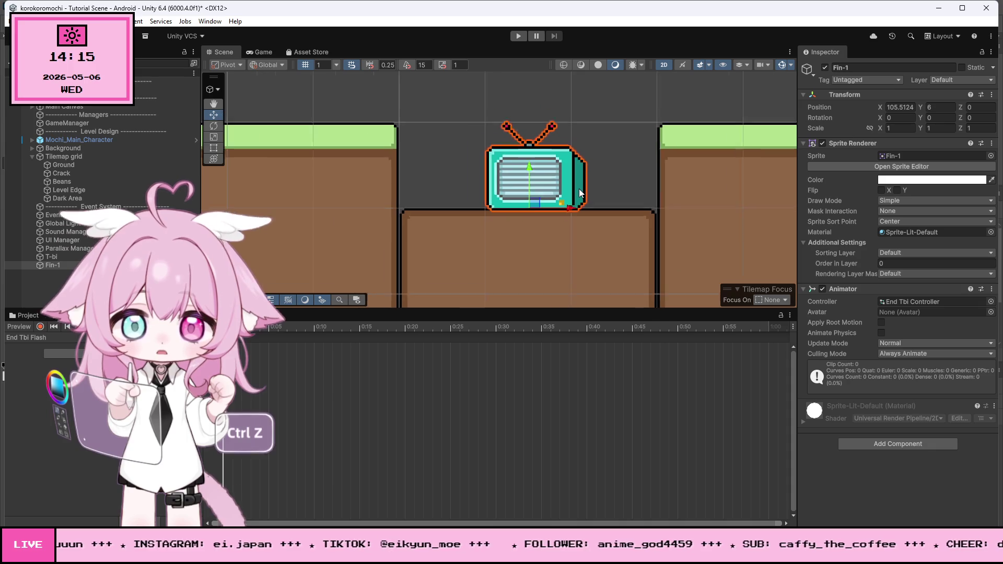
scroll(588, 177, up, 4)
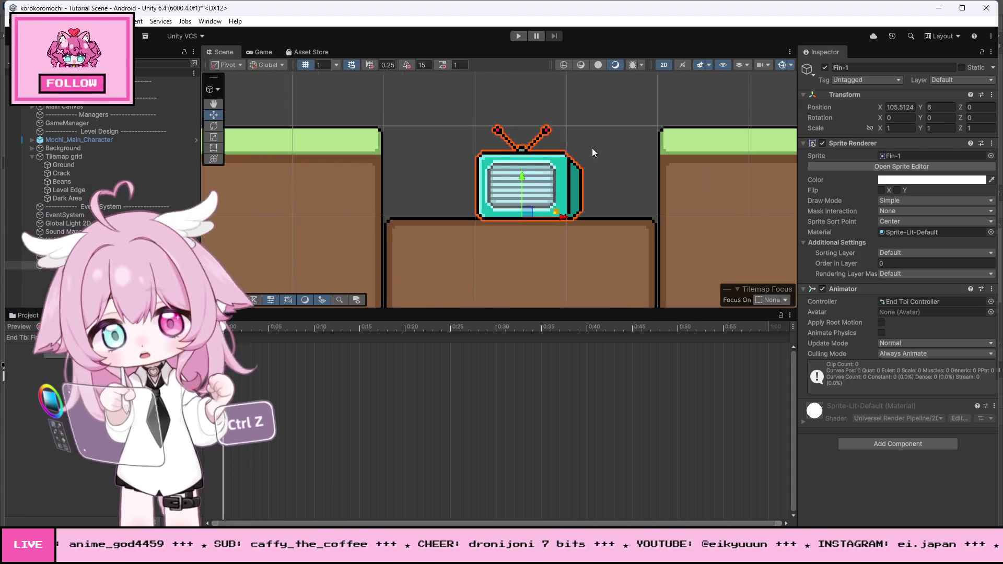
scroll(644, 138, down, 1)
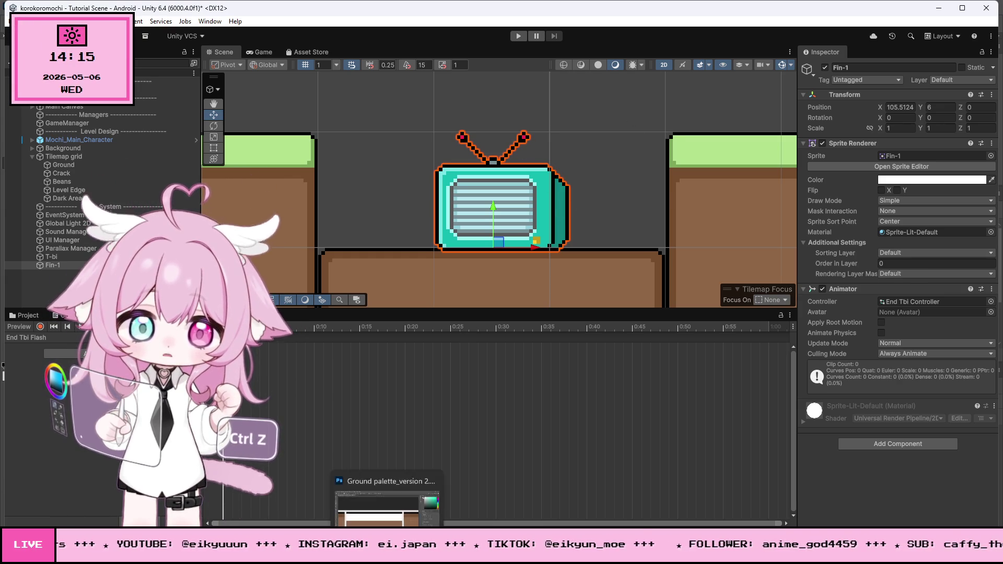
Switch to Photoshop and zoom in on the pink mochi sprite in Mochi_Main_Sprite Sheet
click(385, 501)
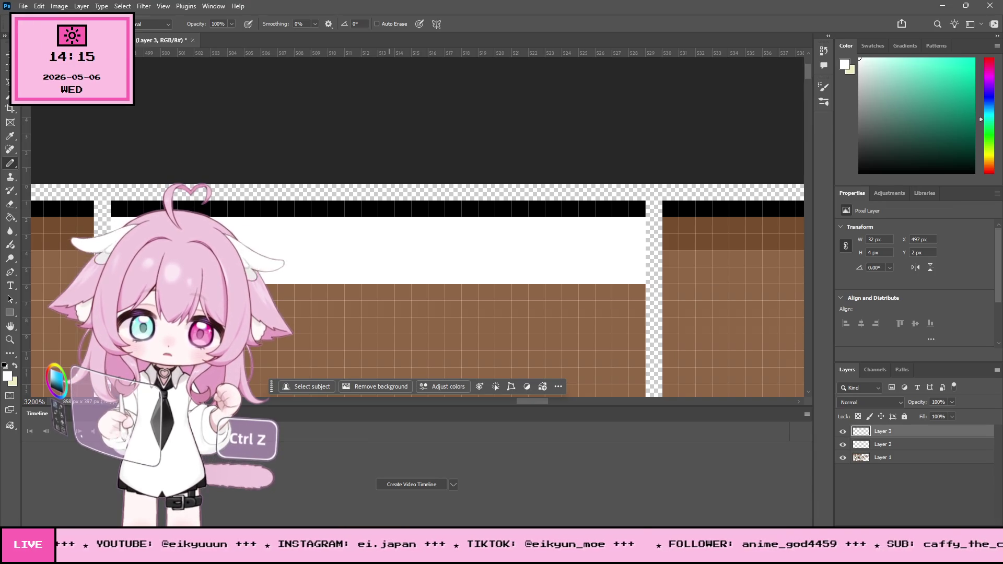
click(23, 6)
click(365, 154)
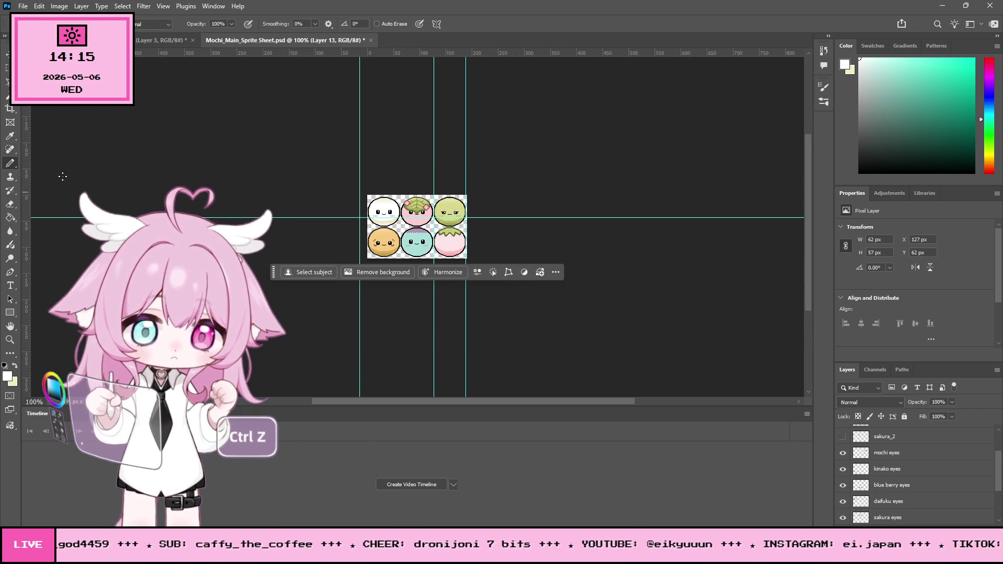
drag(426, 206, 437, 200)
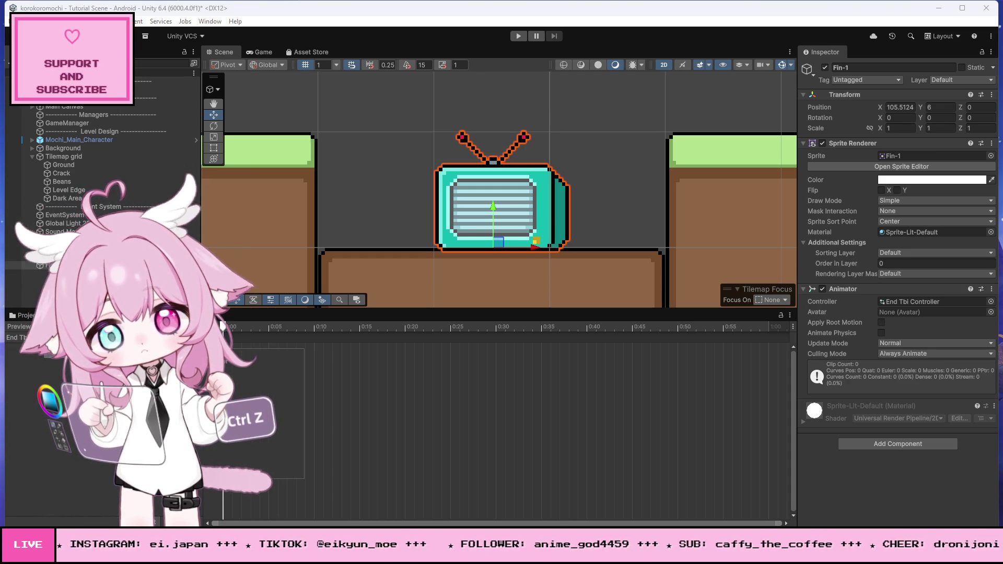
Add the Fin-1 Sprite property to the clip and turn on keyframe recording
scroll(250, 410, down, 5)
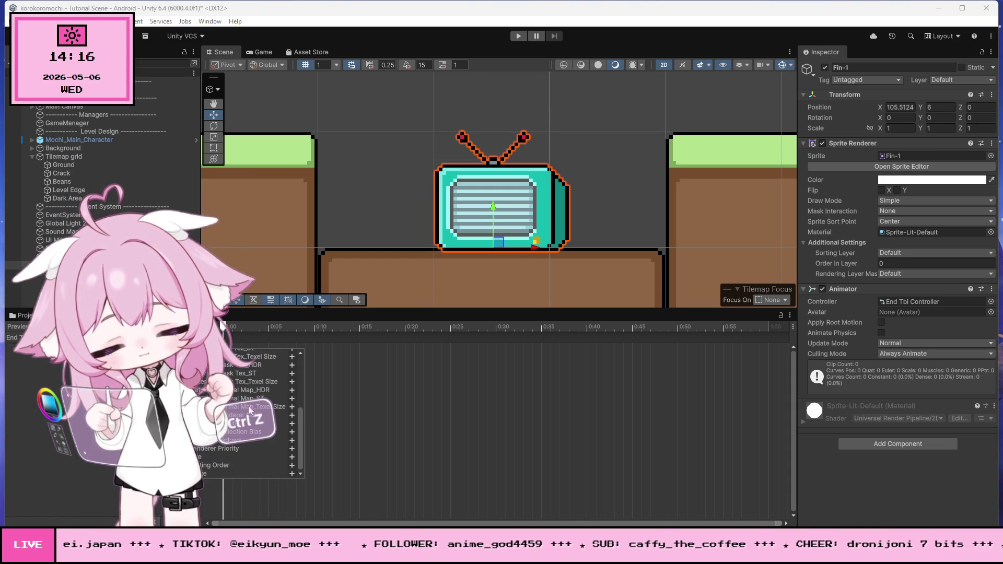
click(292, 474)
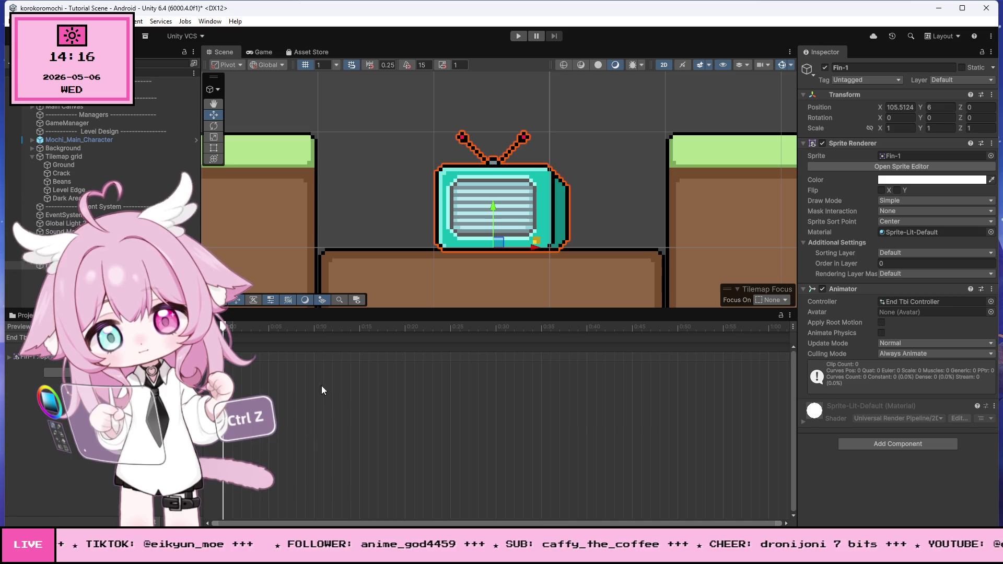
drag(224, 328, 310, 339)
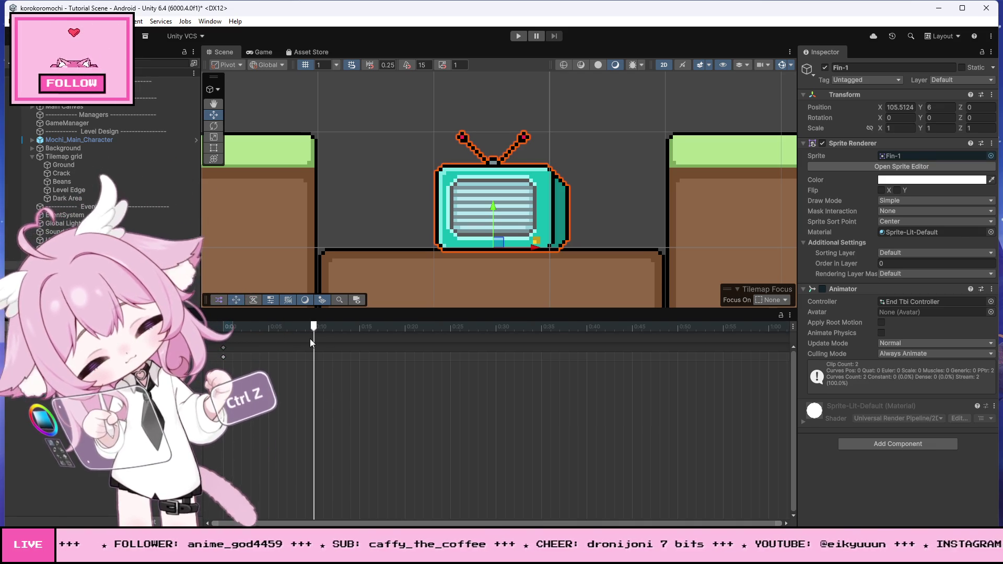
drag(322, 332, 224, 328)
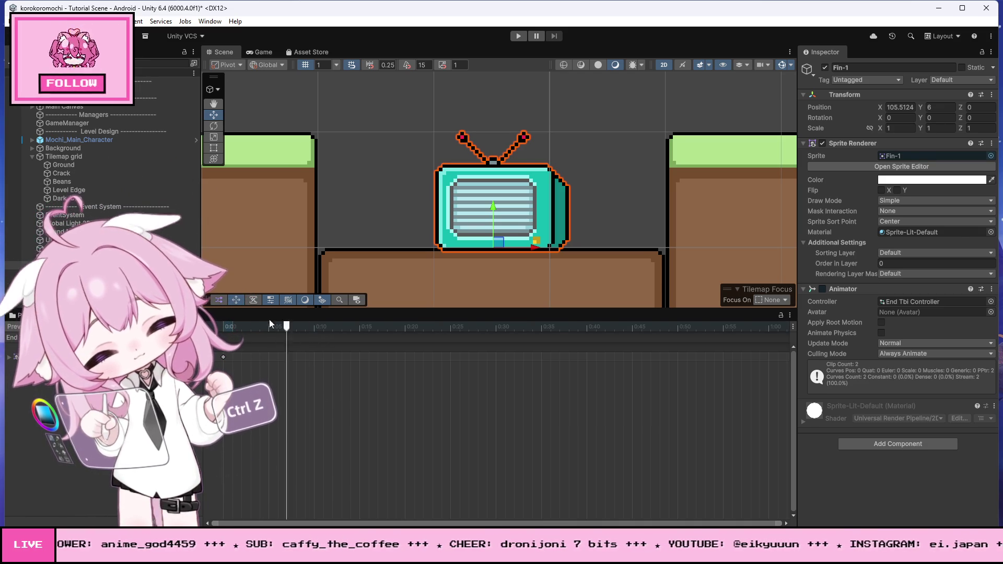
key(r)
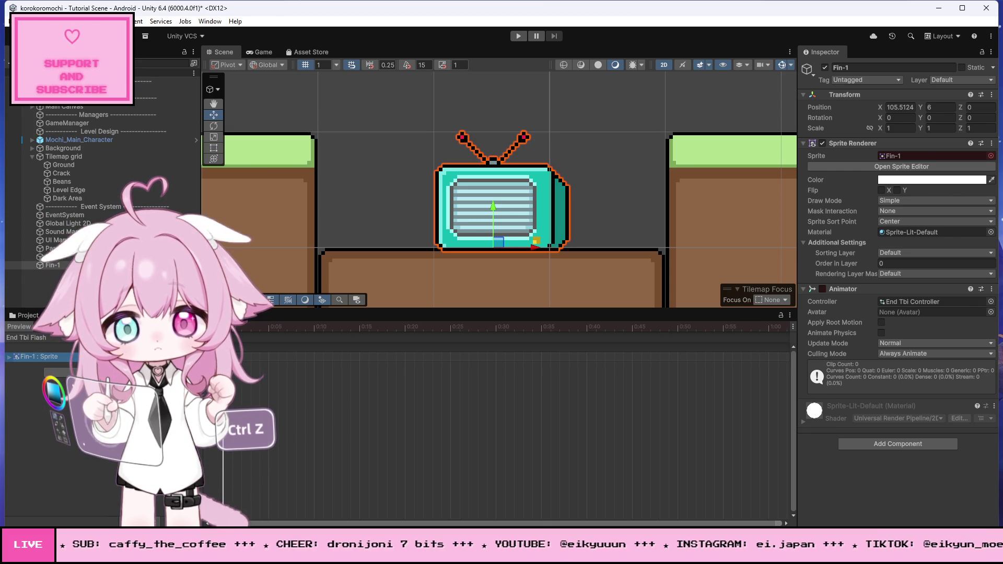
Restore the Fin-1 Sprite track, move the playhead to about 0:14, and bring up Select Sprite
key(ctrl+z)
click(105, 354)
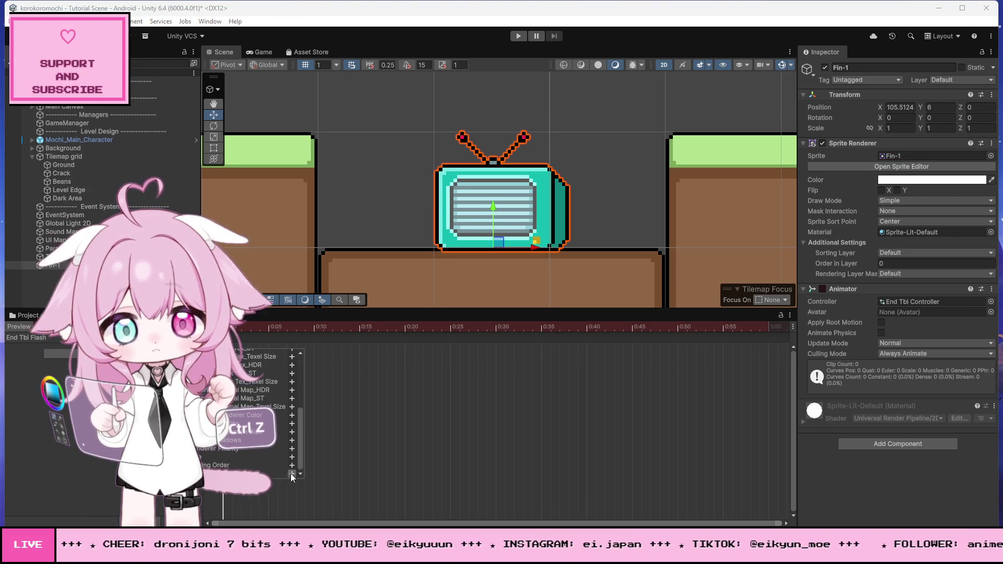
key(ctrl+z)
drag(313, 344, 358, 348)
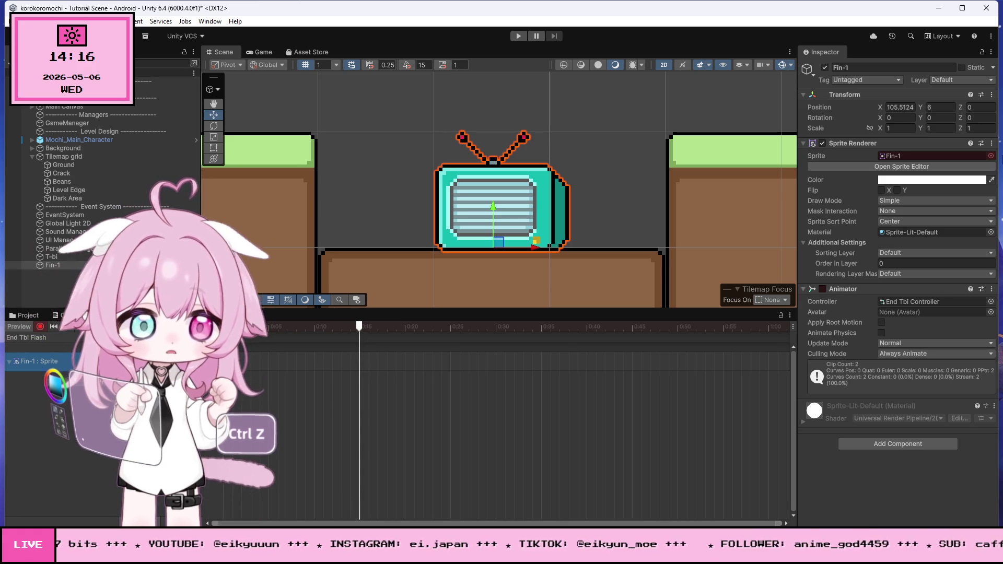
click(990, 155)
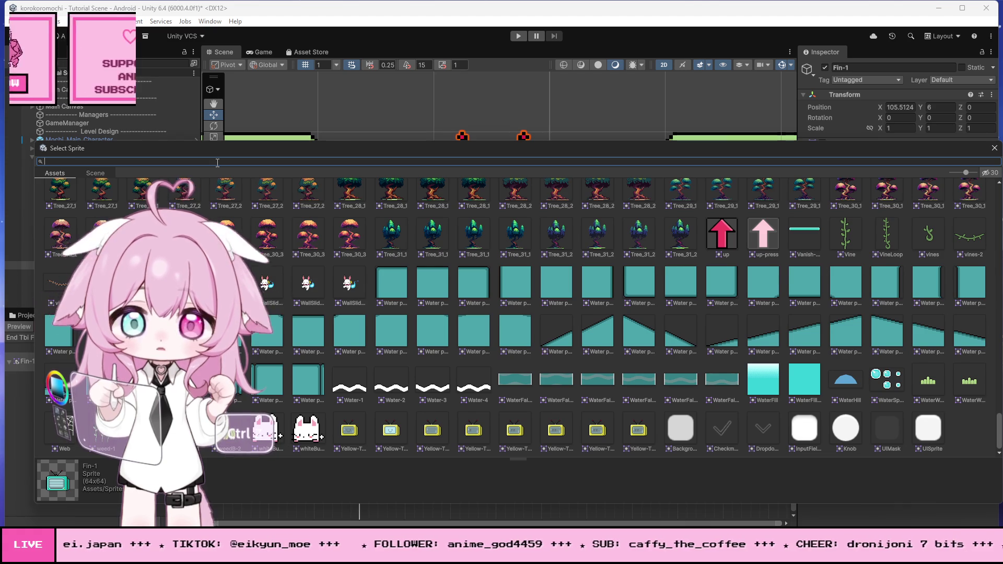
Search 'fin' and key the TV sprite to Fin-2 near 0:15, undoing a trial Fin-3 switch
text(fin)
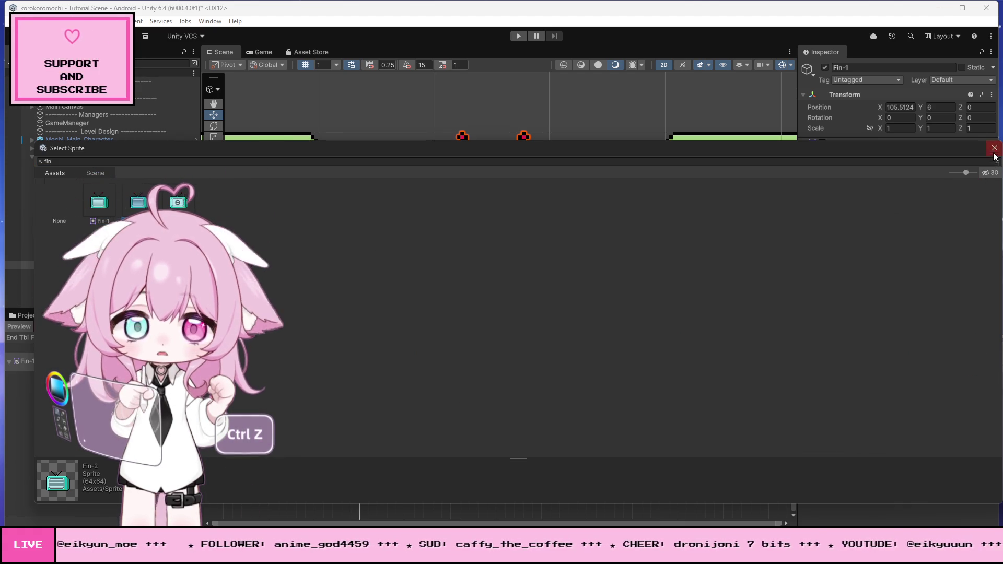
key(Return)
mouse_move(332, 326)
mouse_down()
mouse_move(359, 346)
mouse_move(328, 339)
mouse_move(359, 344)
mouse_up()
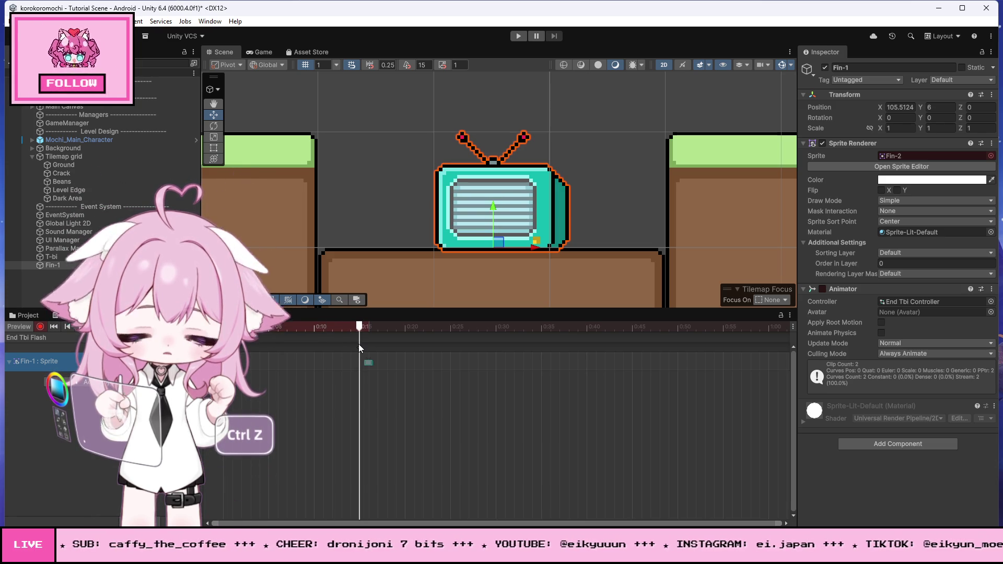
click(992, 156)
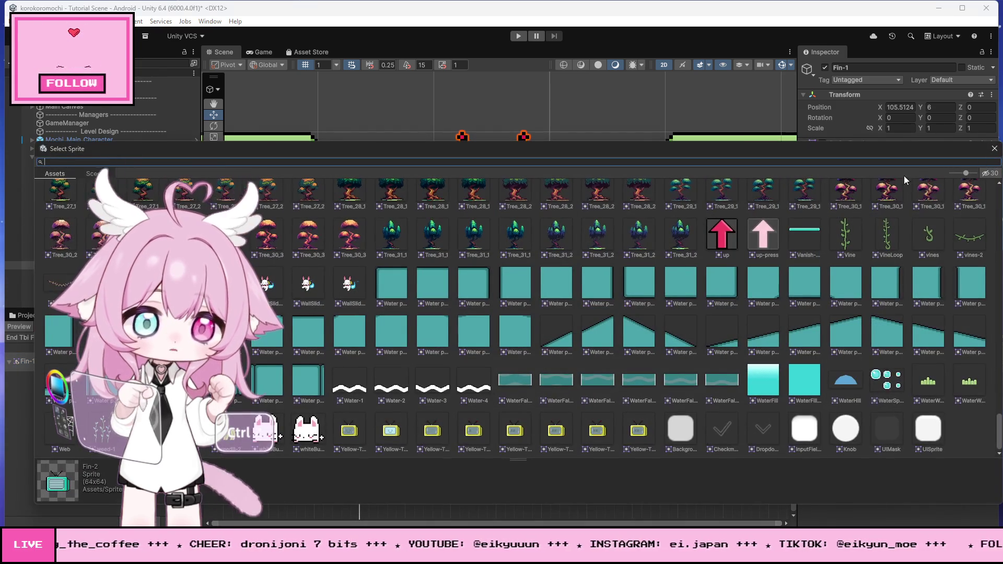
text(fin)
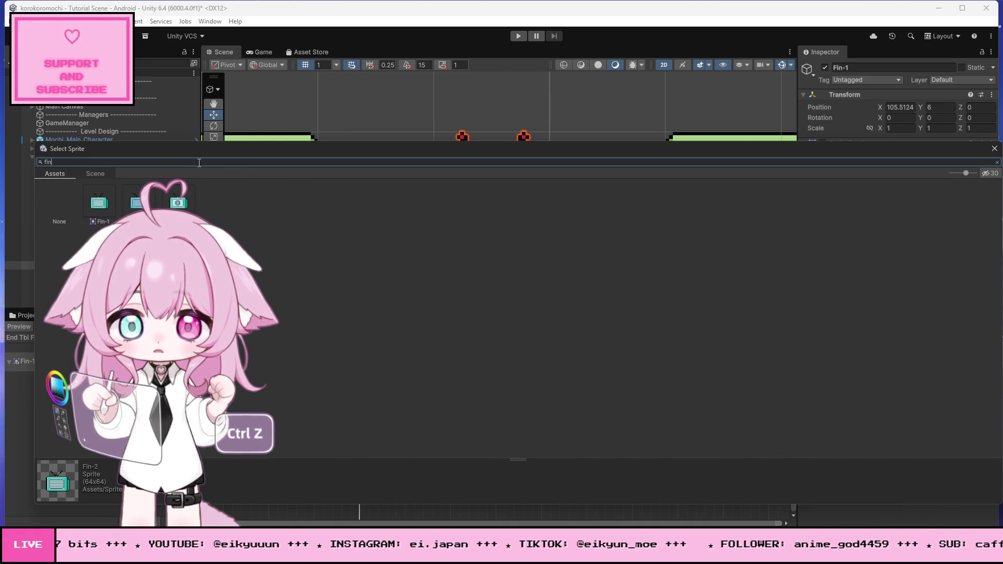
key(Return)
drag(254, 396, 262, 350)
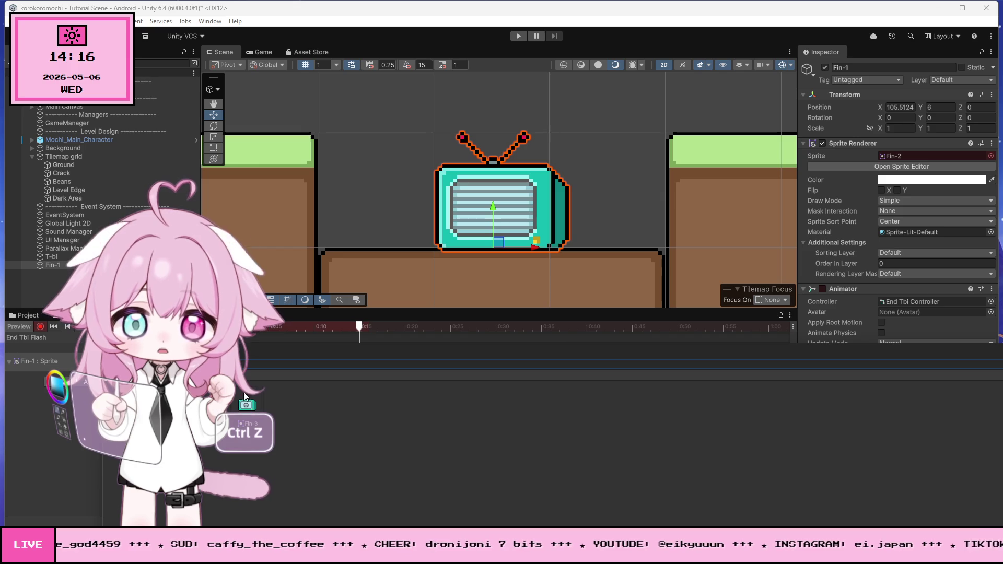
click(244, 411)
key(ctrl+z)
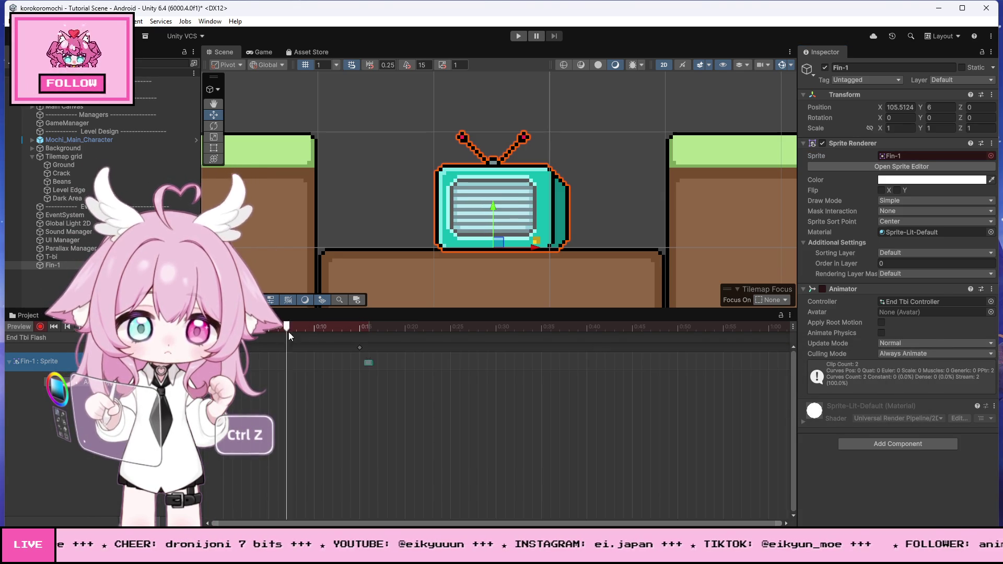
Add a keyframe near 0:24 that switches the TV sprite back to Fin-1
click(372, 333)
mouse_move(364, 333)
mouse_down()
mouse_move(269, 336)
mouse_move(494, 348)
mouse_move(223, 347)
mouse_move(290, 347)
mouse_up()
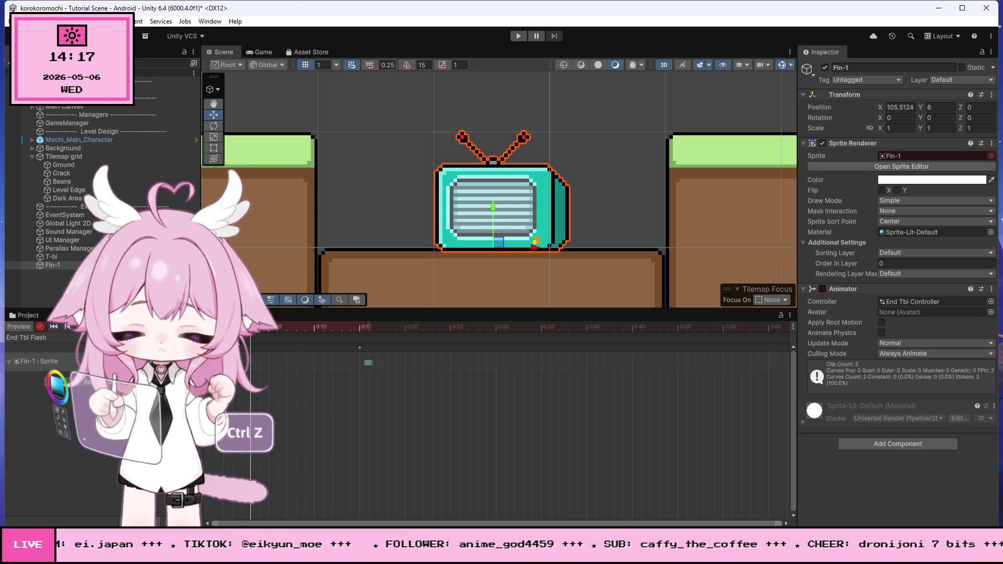
click(450, 334)
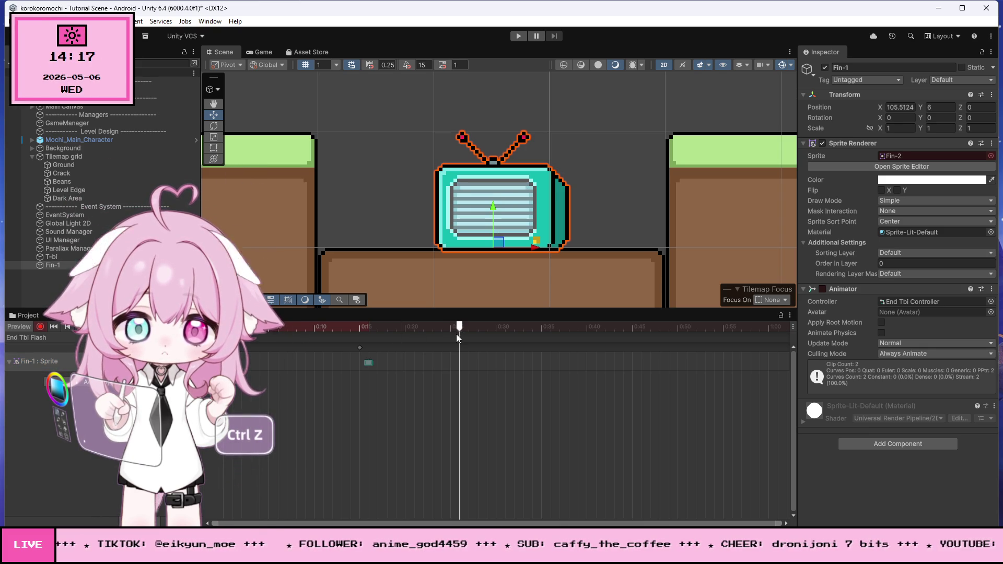
click(452, 335)
key(ctrl+z)
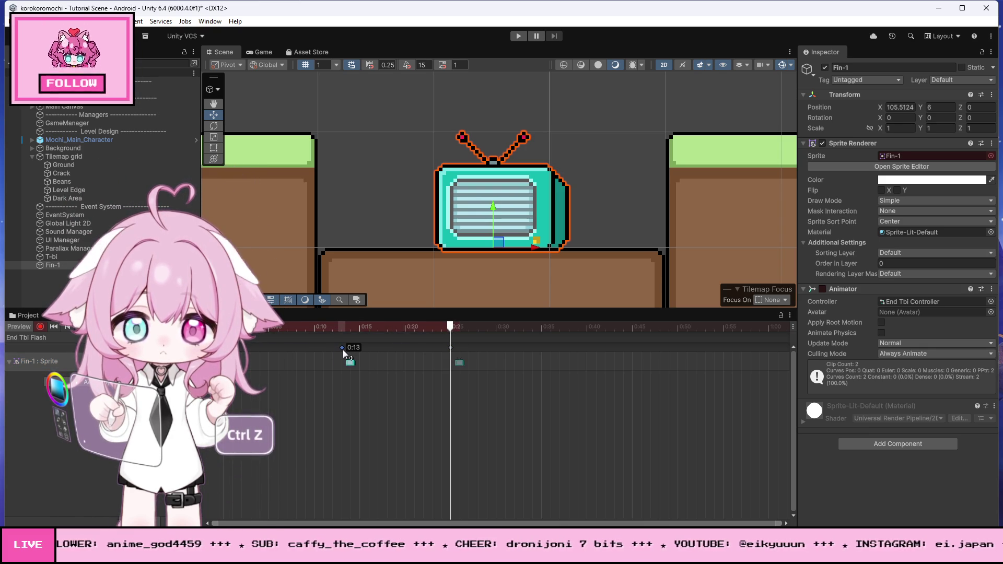
click(323, 327)
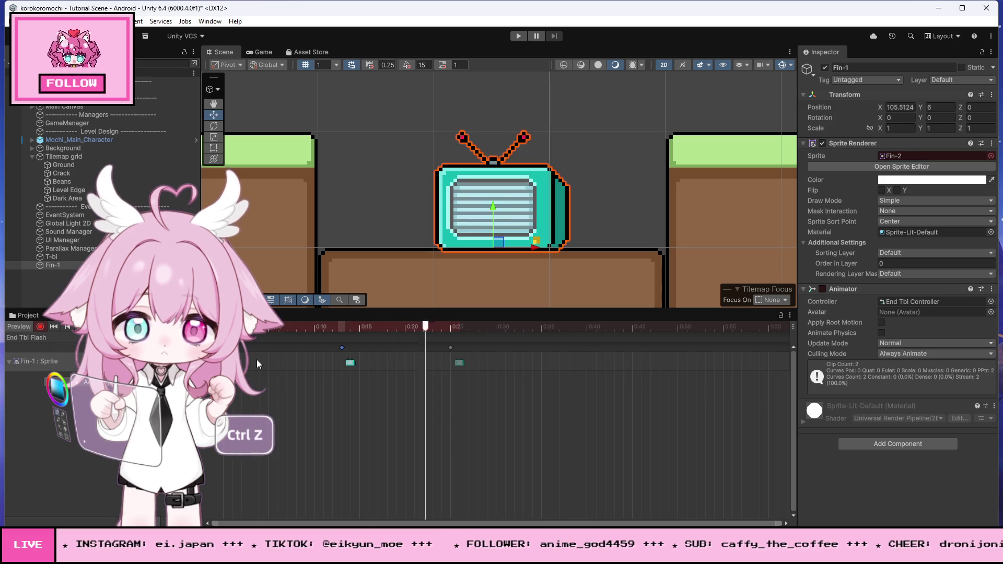
Select the Ground tilemap in the Hierarchy
scroll(531, 180, down, 2)
click(597, 201)
scroll(564, 177, up, 3)
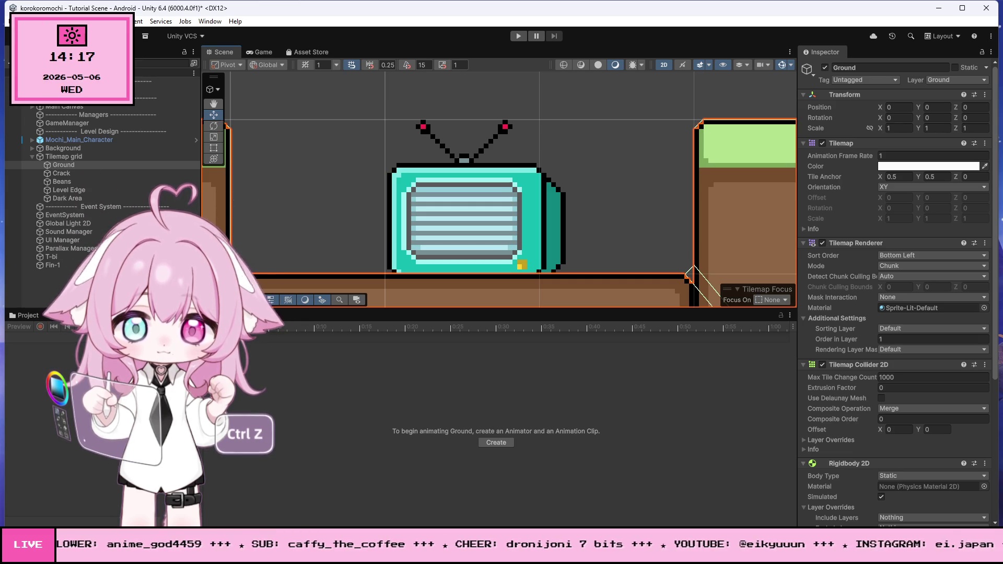
Return to the Animation tab, select Fin-1, and play the End Tbl Flash preview
click(278, 317)
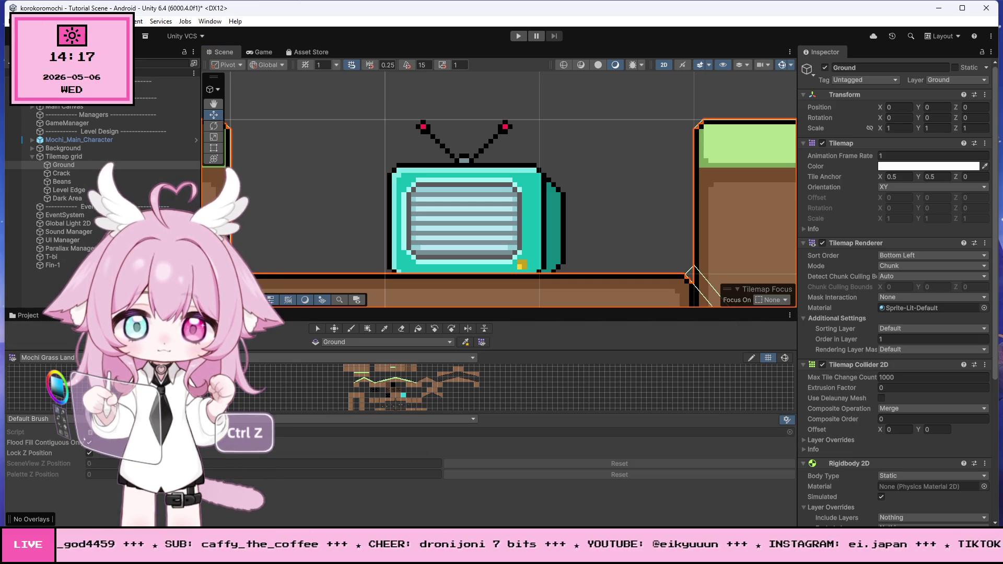
click(62, 317)
click(104, 316)
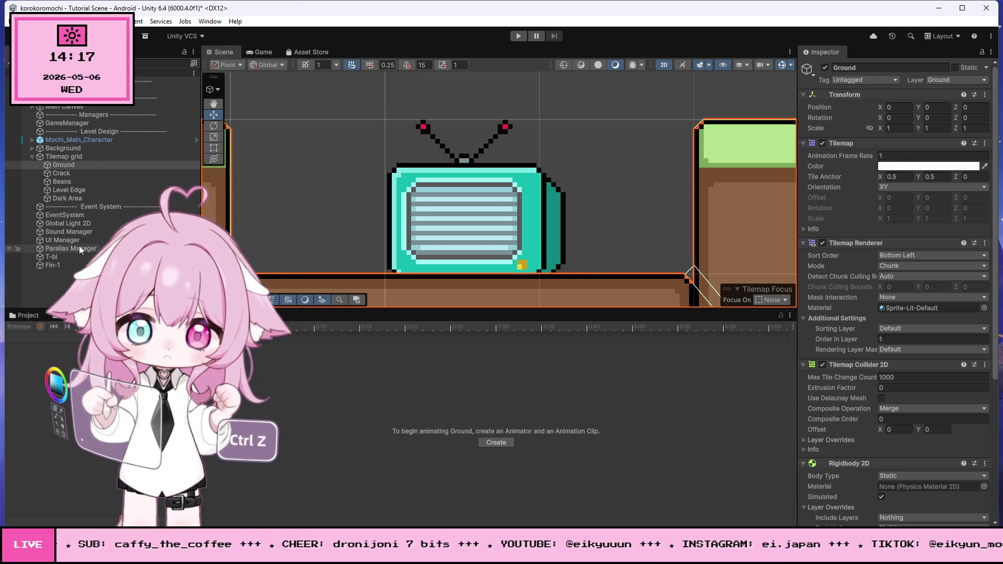
click(57, 265)
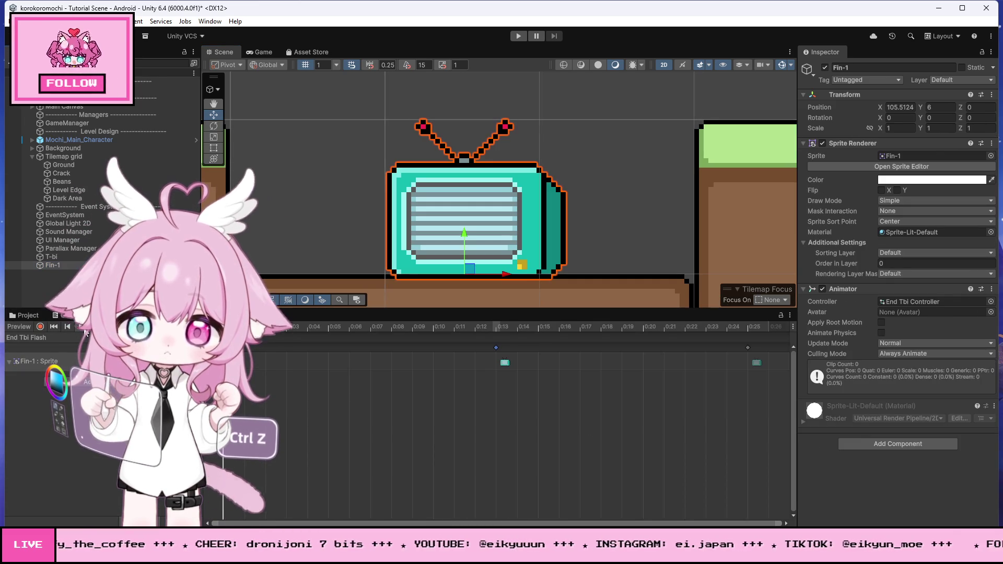
click(84, 329)
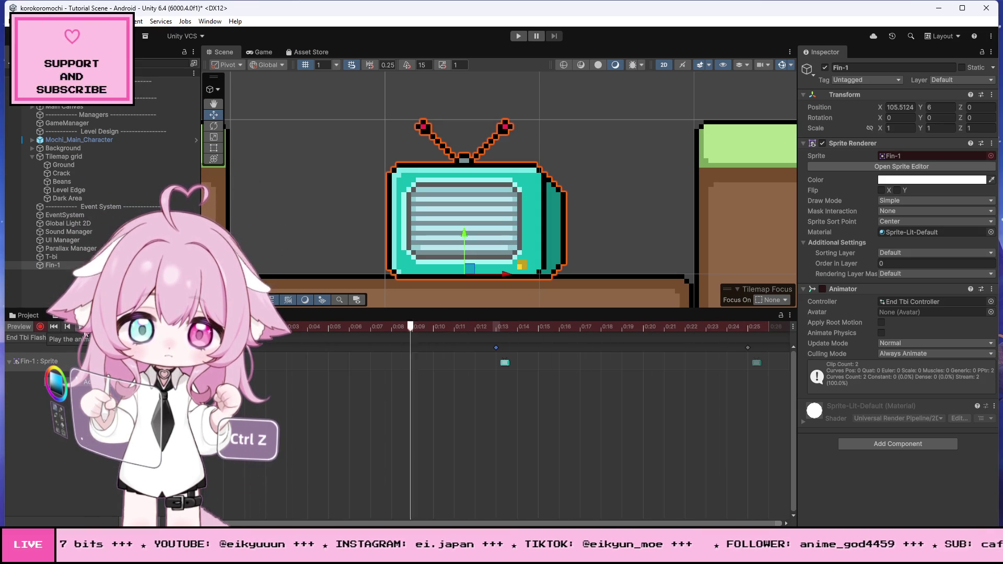
scroll(490, 409, down, 3)
scroll(332, 368, down, 3)
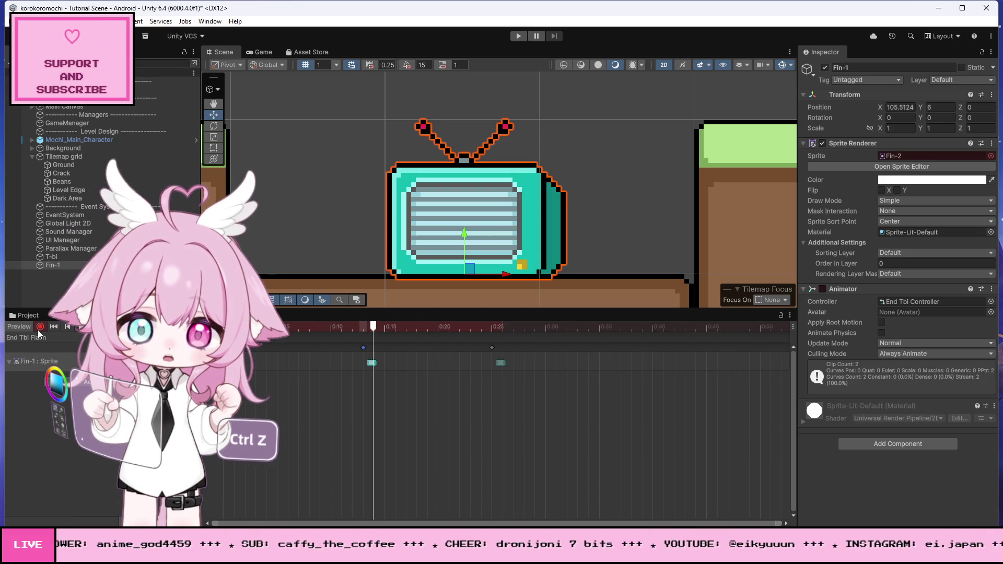
scroll(637, 238, down, 5)
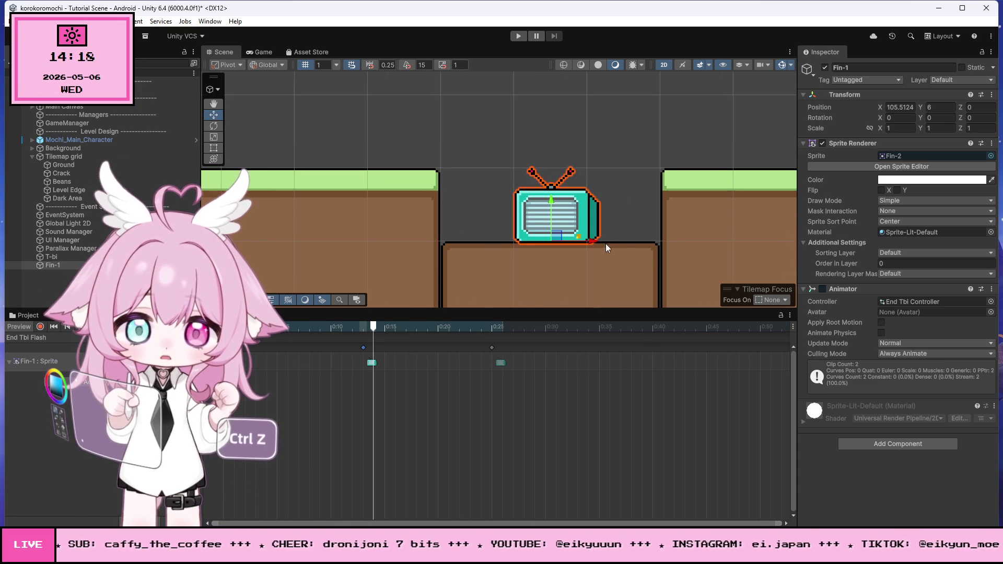
Zoom the Scene view around the TV sprite, selecting and deselecting it
scroll(621, 214, down, 3)
click(637, 170)
scroll(631, 204, down, 5)
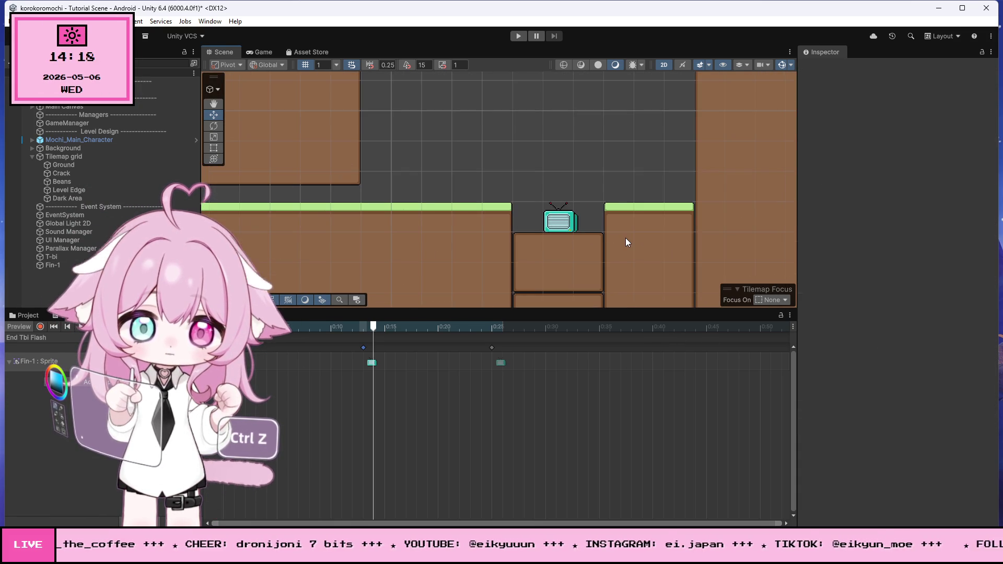
scroll(625, 237, up, 3)
click(543, 219)
scroll(572, 234, up, 2)
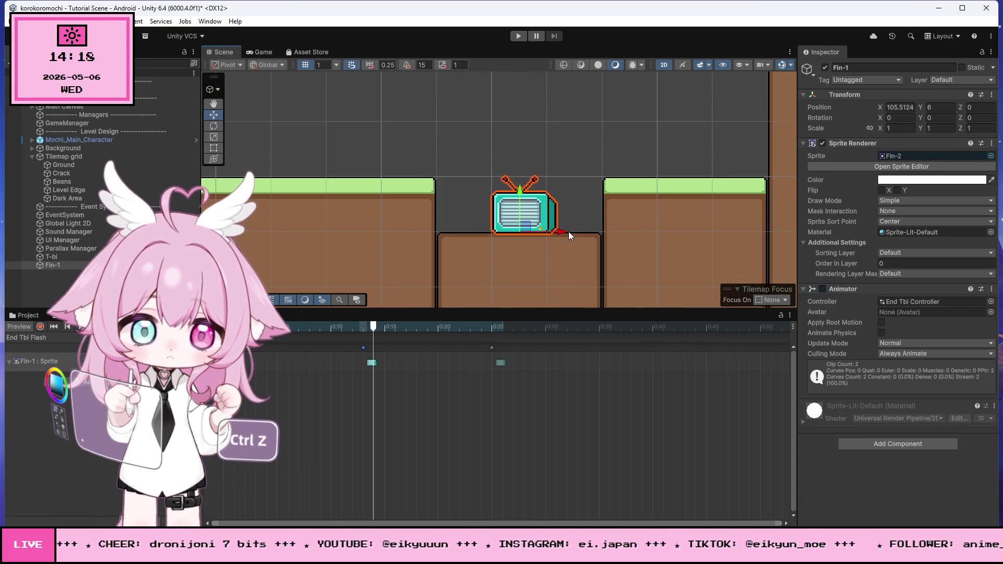
click(571, 117)
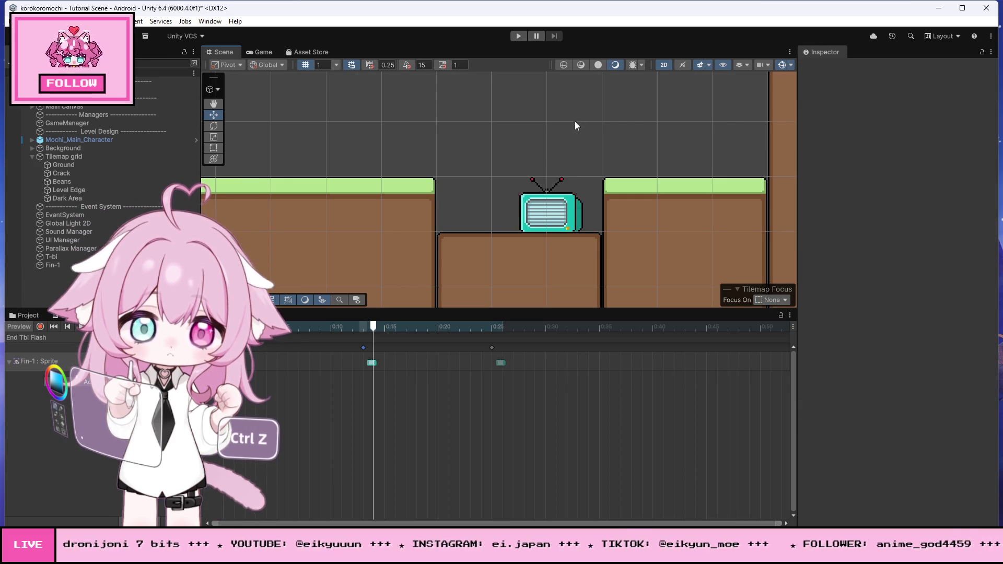
scroll(575, 126, down, 3)
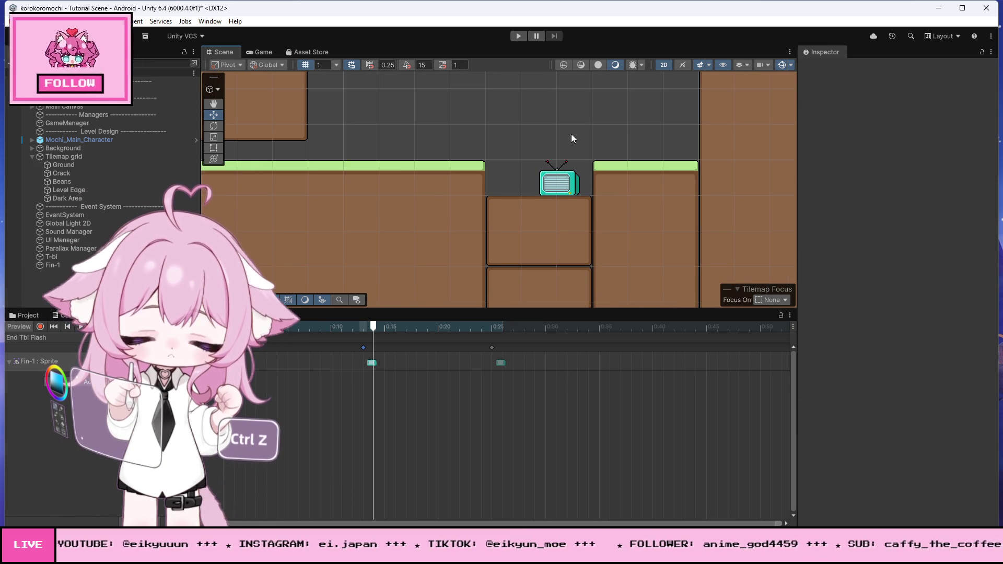
scroll(646, 243, down, 4)
scroll(649, 241, down, 3)
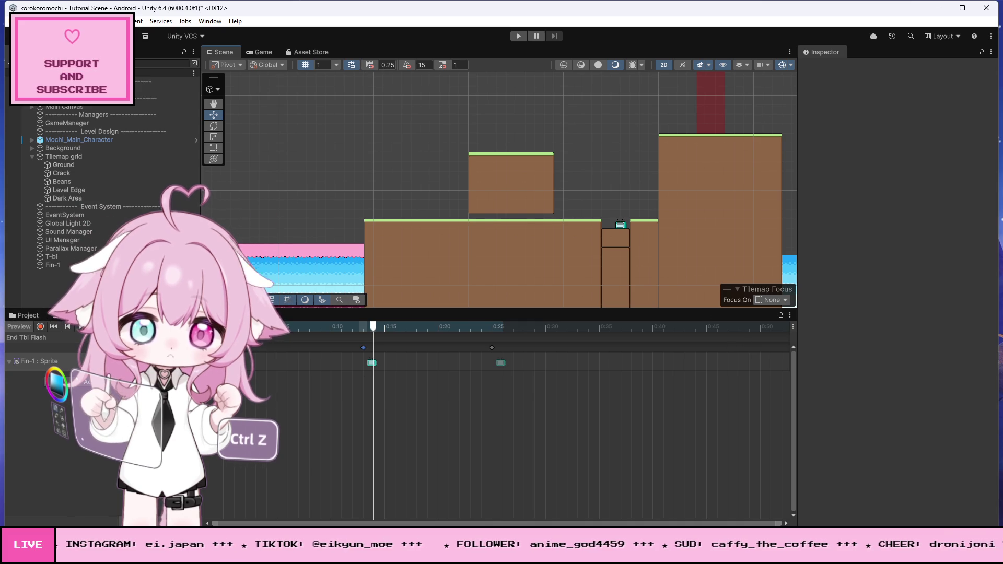
Show the Mochi Grass Land tile palette and select Sticky Button to view its settings
click(73, 315)
scroll(588, 225, down, 5)
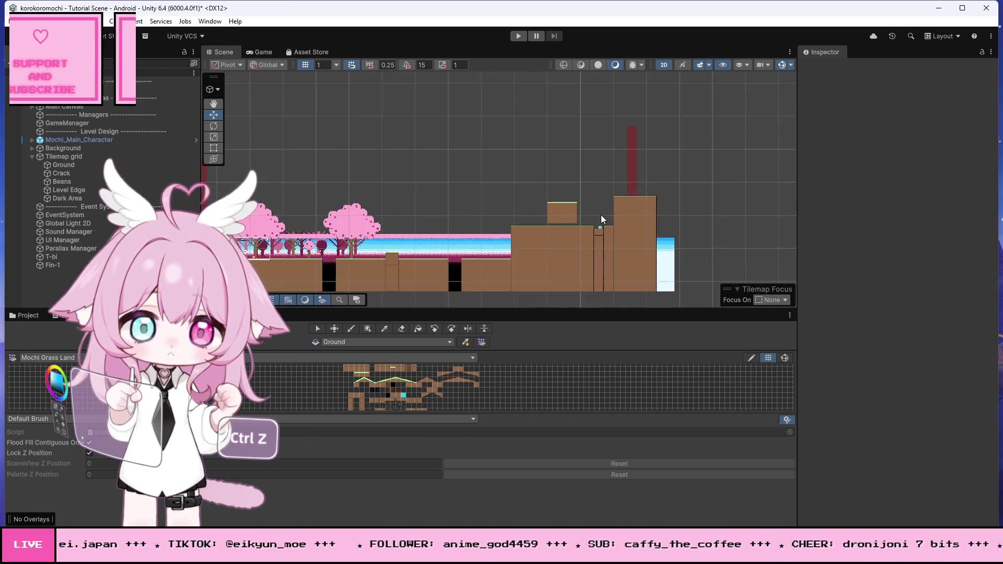
scroll(601, 216, down, 3)
scroll(353, 243, up, 5)
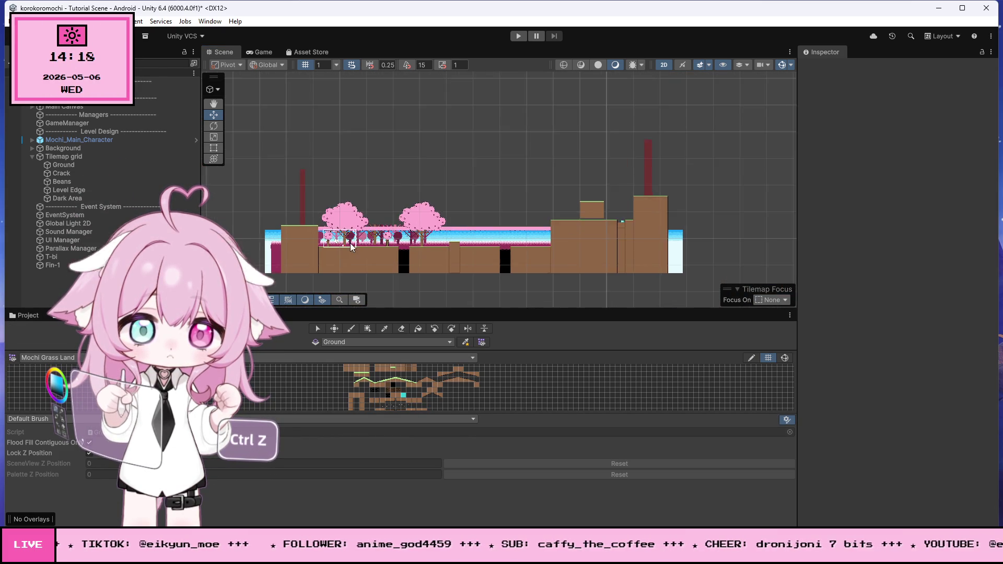
scroll(347, 244, down, 1)
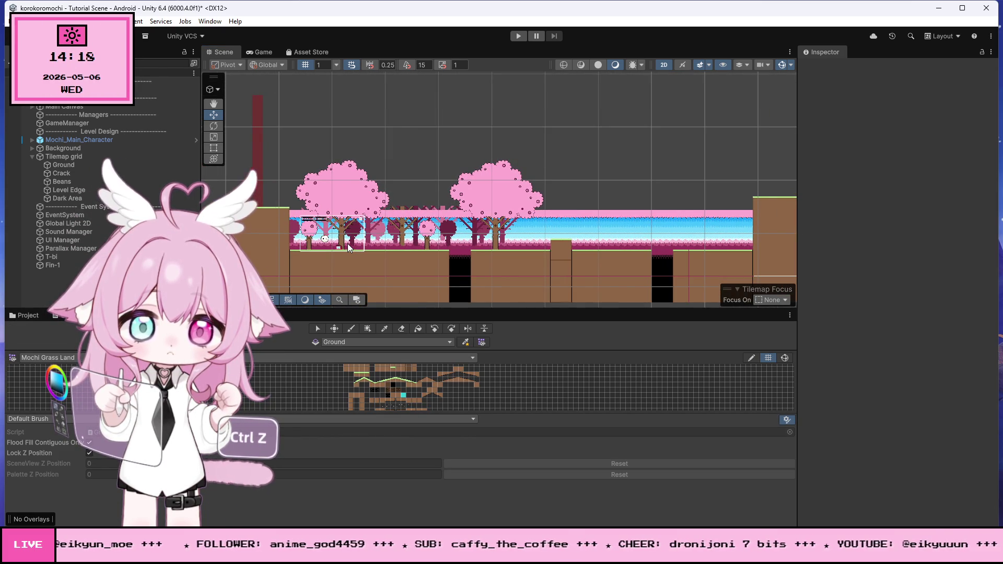
scroll(503, 217, down, 3)
scroll(429, 247, up, 10)
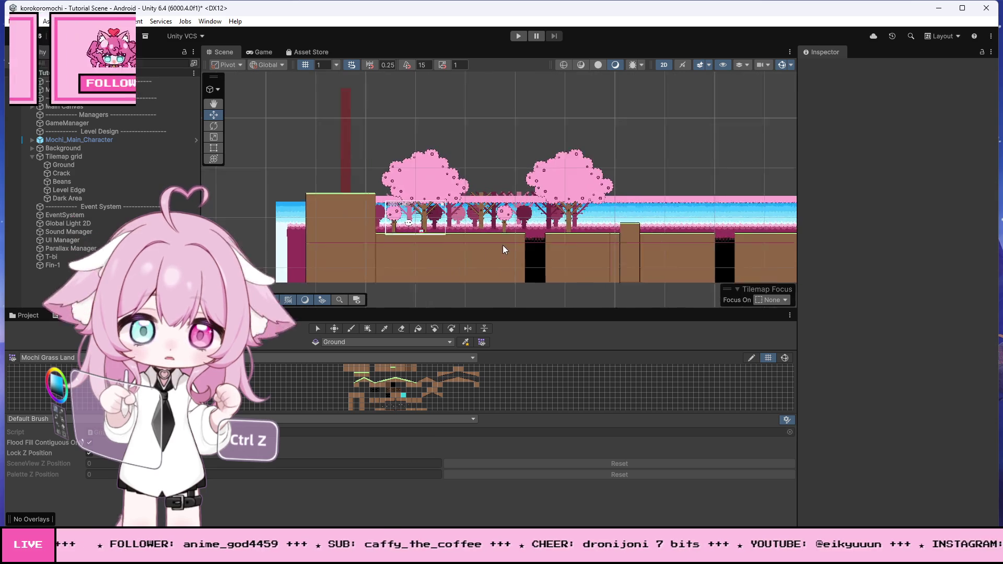
scroll(386, 212, up, 8)
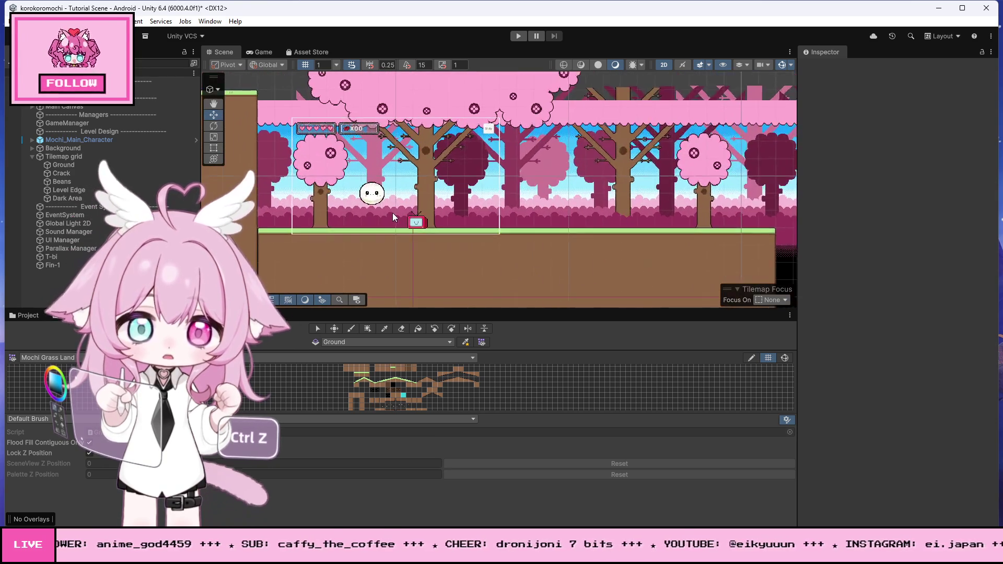
scroll(395, 216, up, 3)
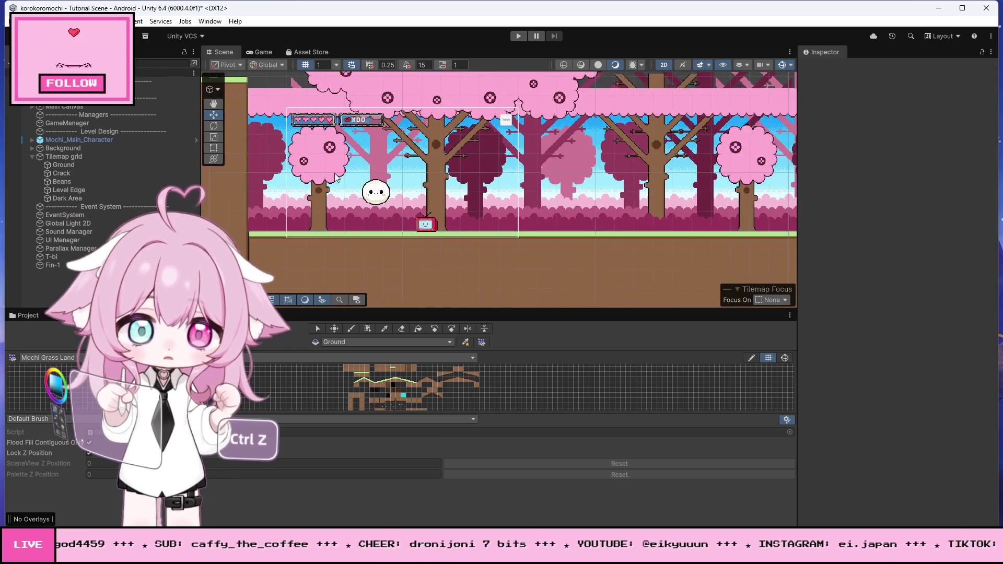
scroll(582, 115, up, 2)
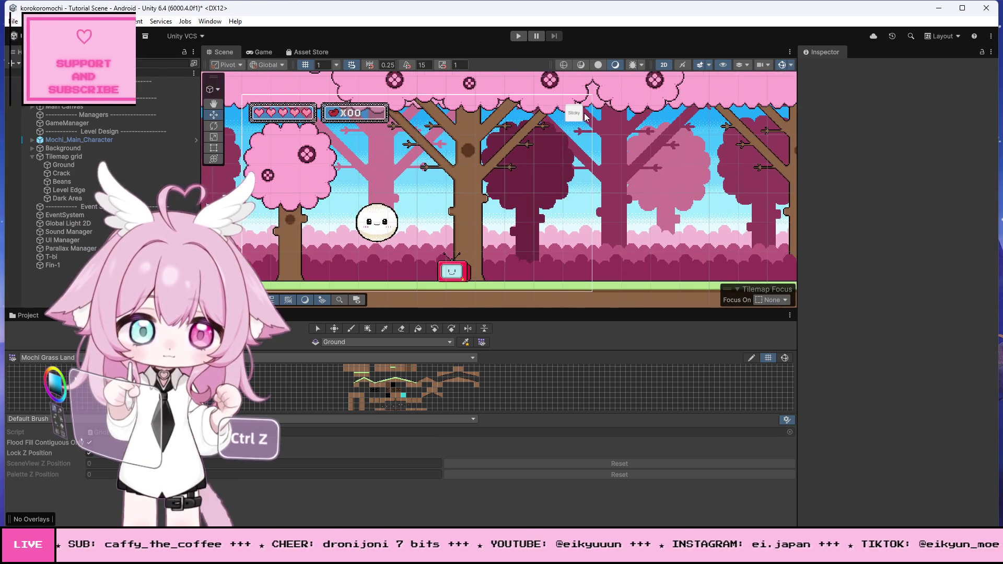
click(577, 118)
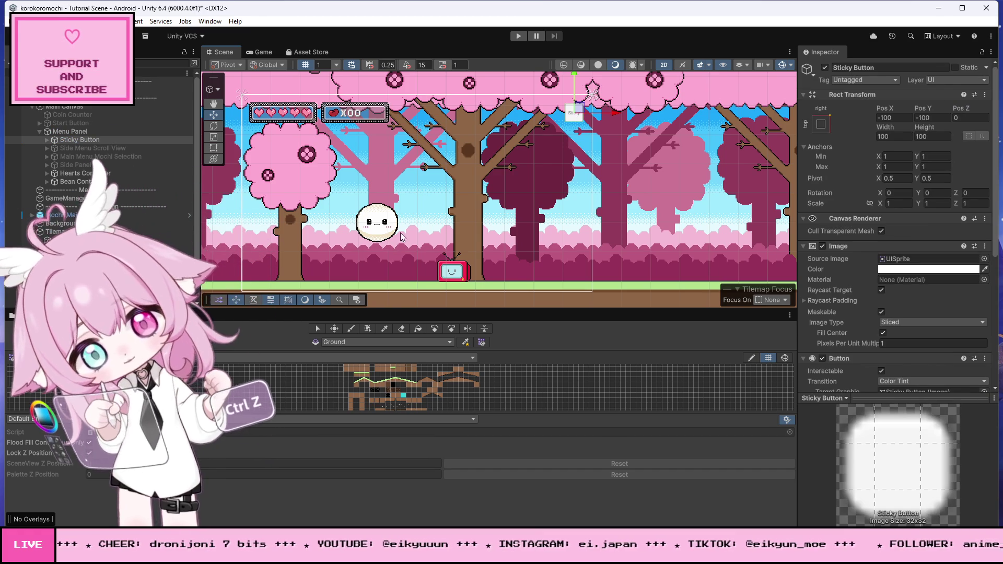
mouse_move(225, 548)
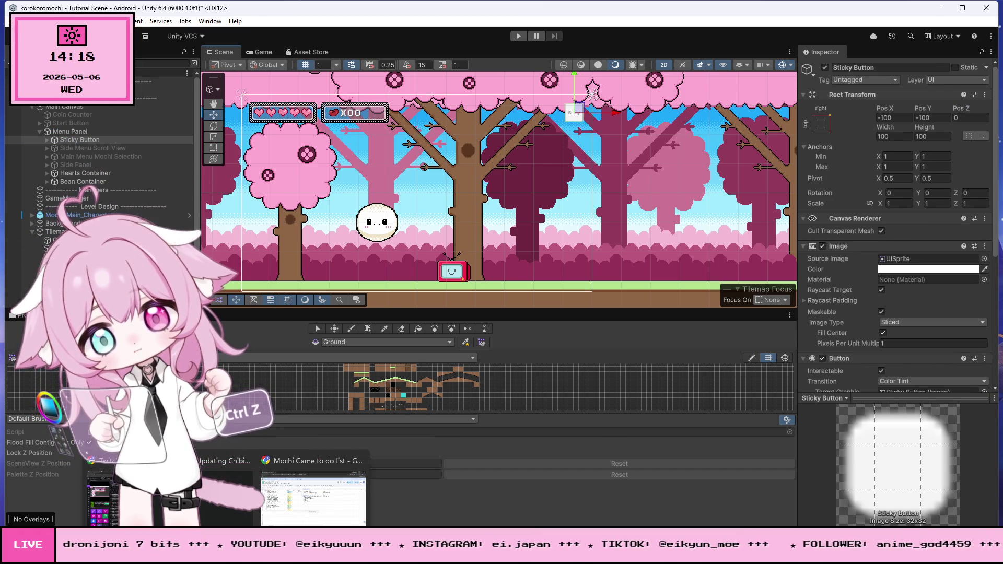
click(313, 491)
click(230, 360)
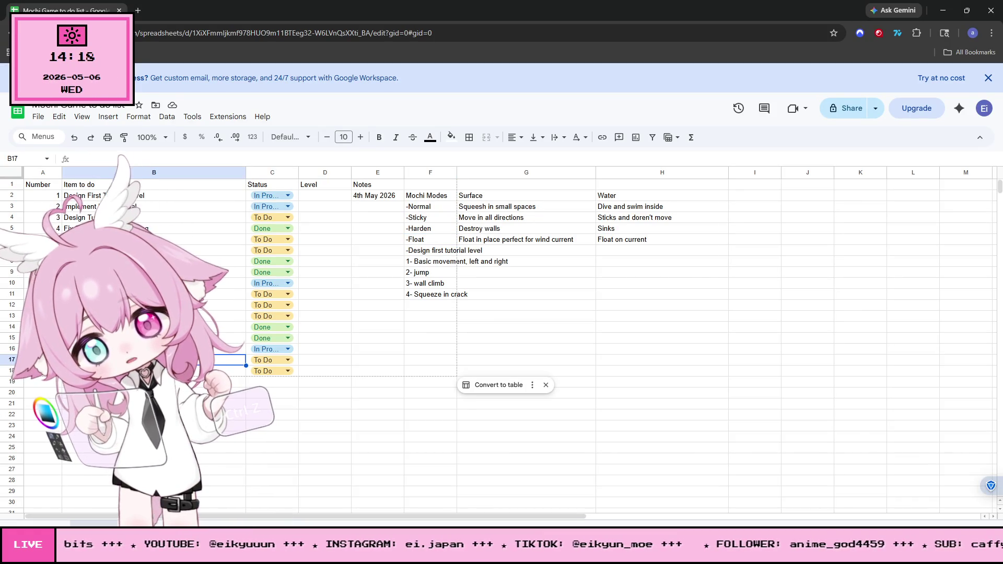
click(268, 350)
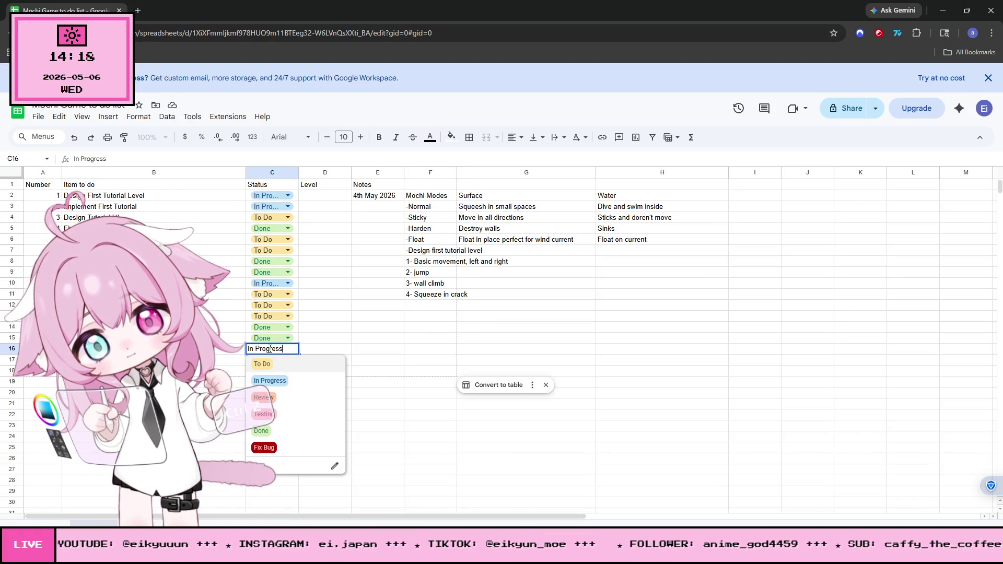
click(489, 472)
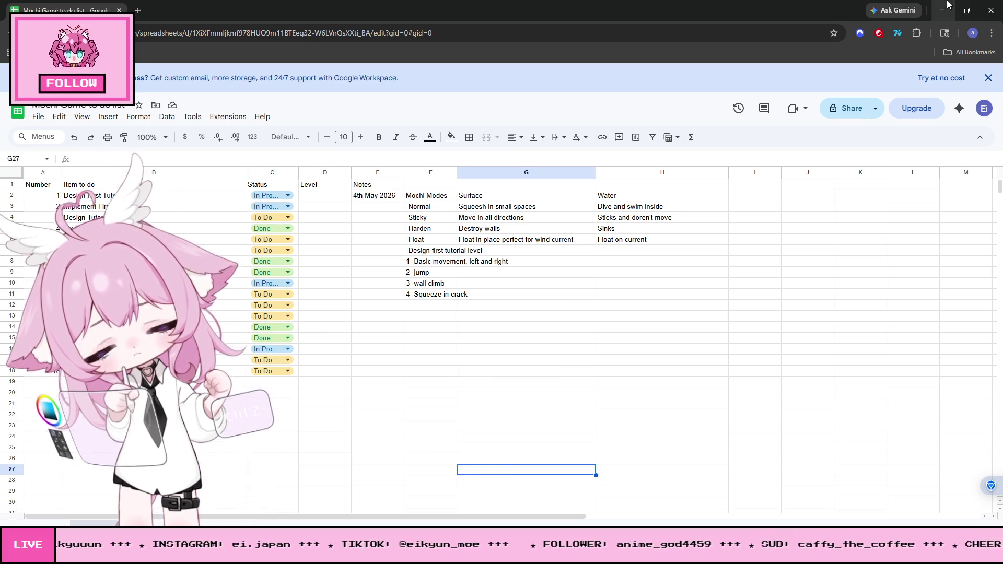
click(942, 10)
scroll(352, 201, down, 10)
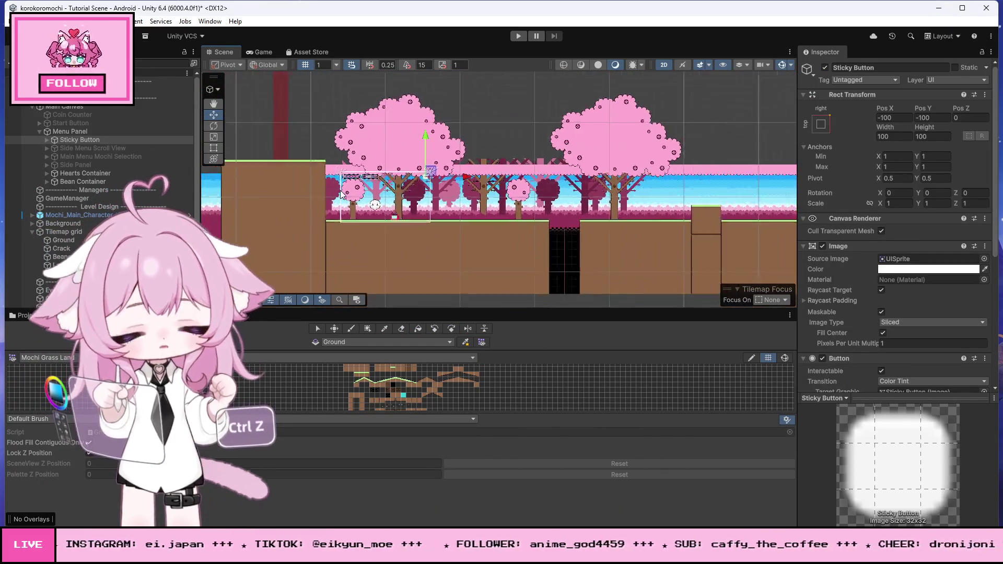
Zoom the Scene view in on the TV and select the Fin-1 finish object
scroll(597, 176, up, 10)
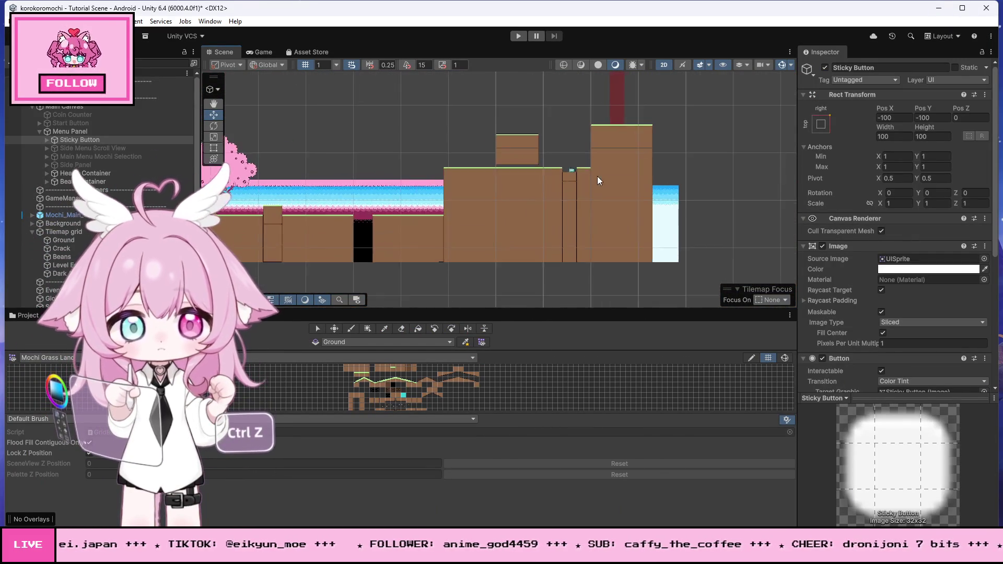
scroll(572, 171, up, 8)
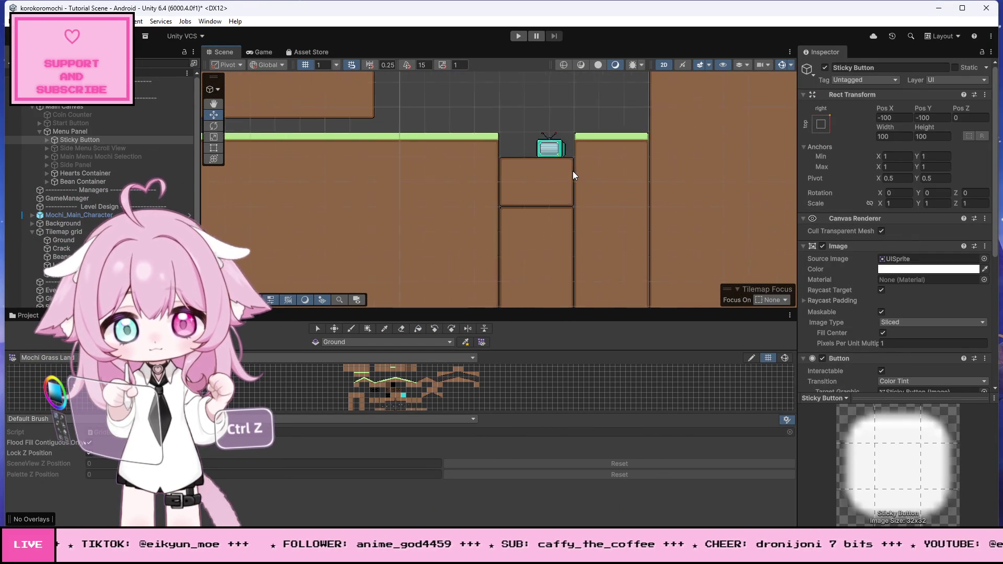
scroll(545, 116, up, 1)
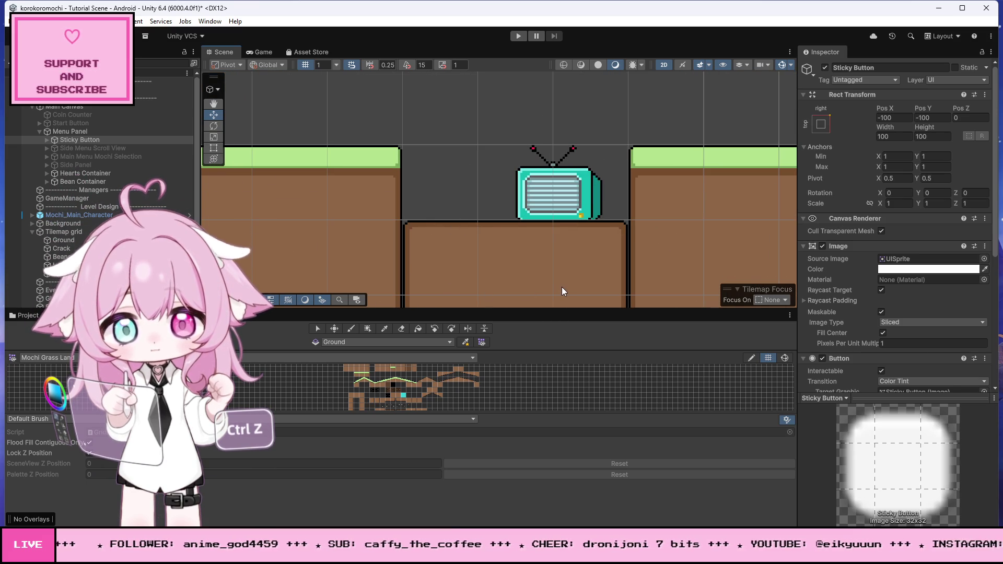
click(581, 211)
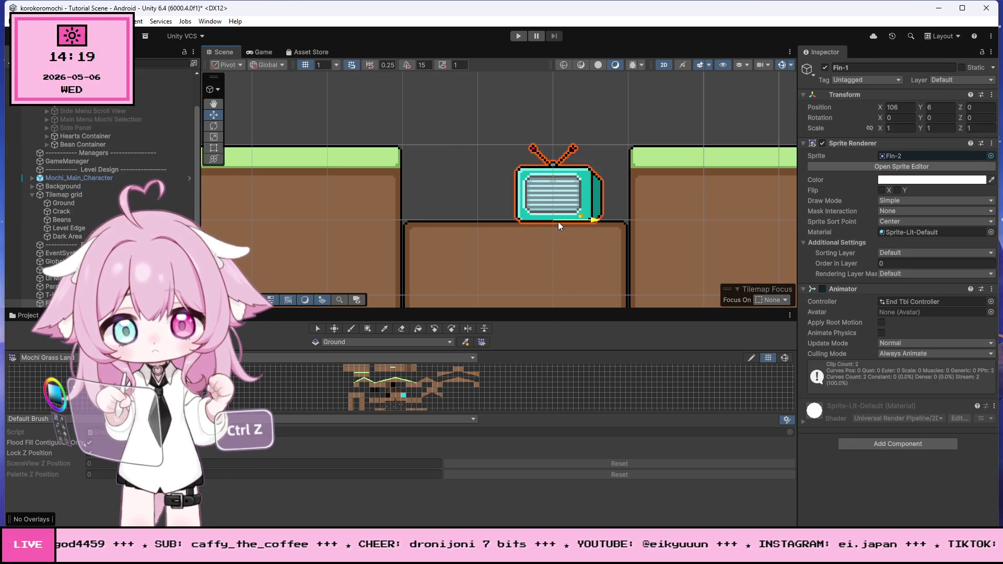
click(564, 260)
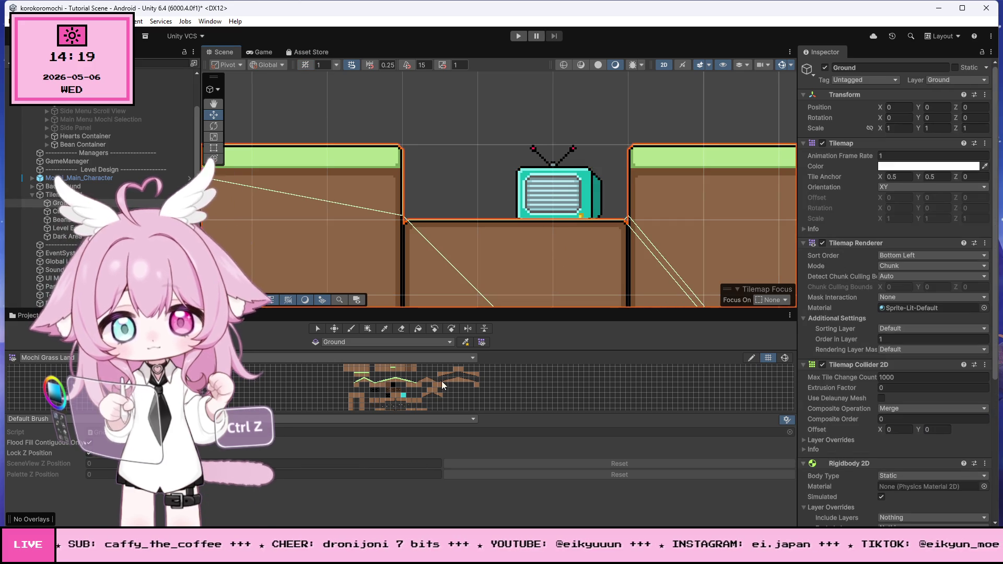
click(574, 186)
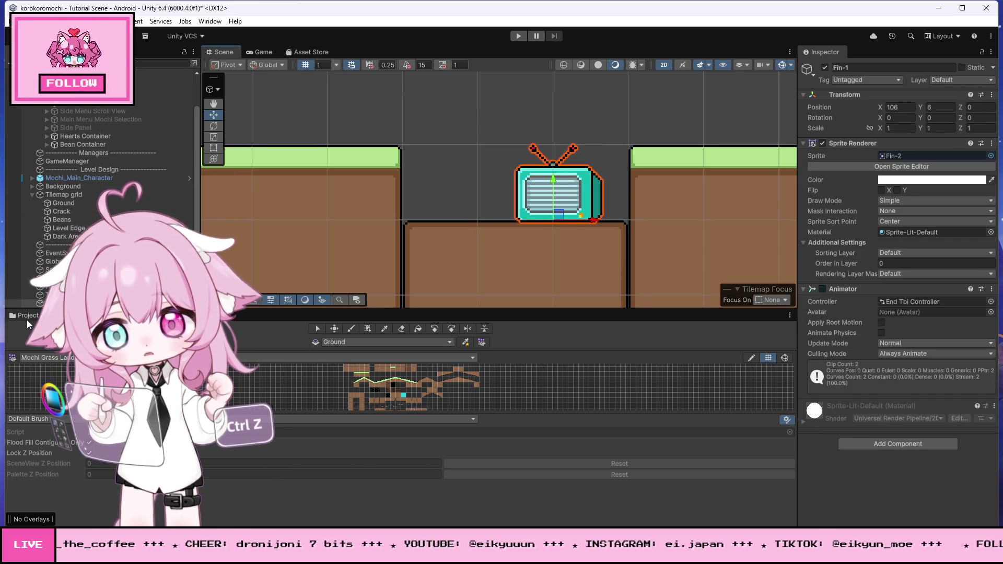
Ping and select the Fin-2 sprite asset in the Project's T-bi sprites folder
click(31, 315)
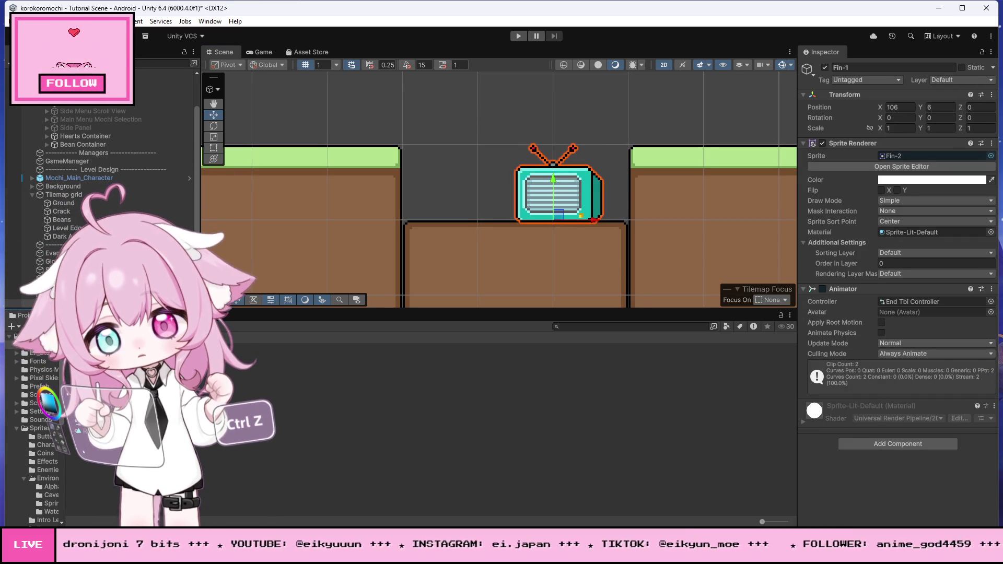
click(912, 156)
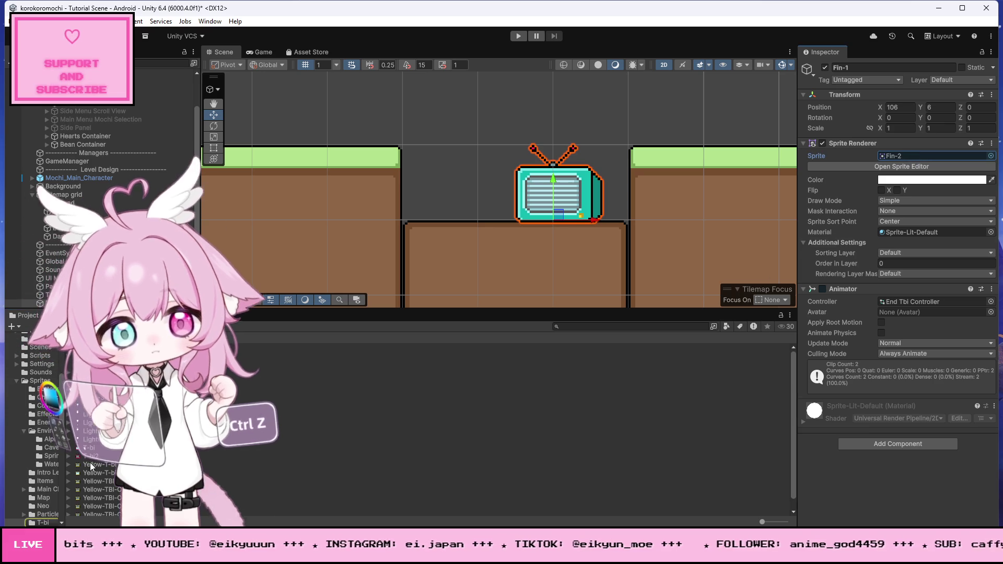
click(91, 355)
right_click(91, 355)
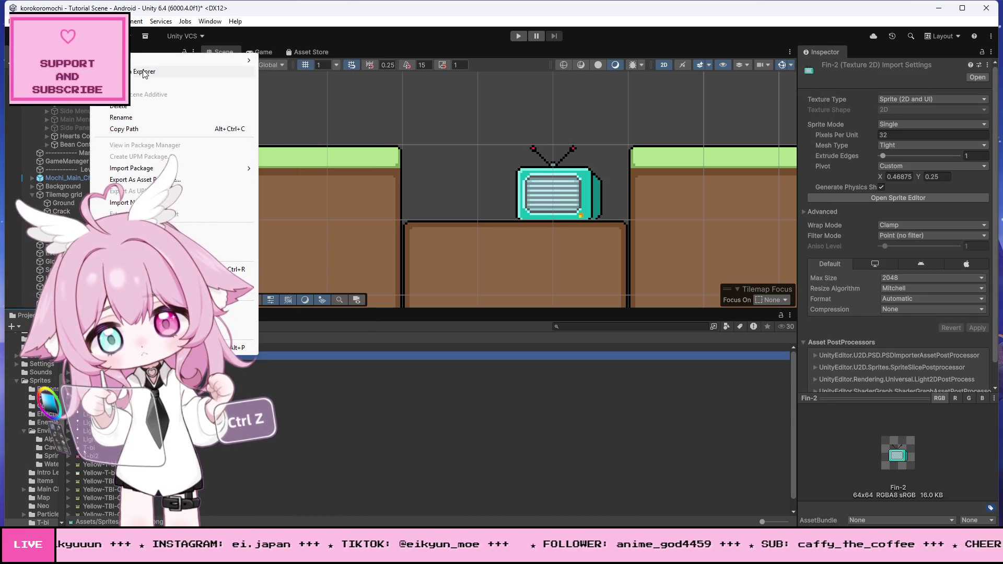
Open Fin-2.png in Photoshop, zoom in, and sample its teal as the painting colour
click(250, 222)
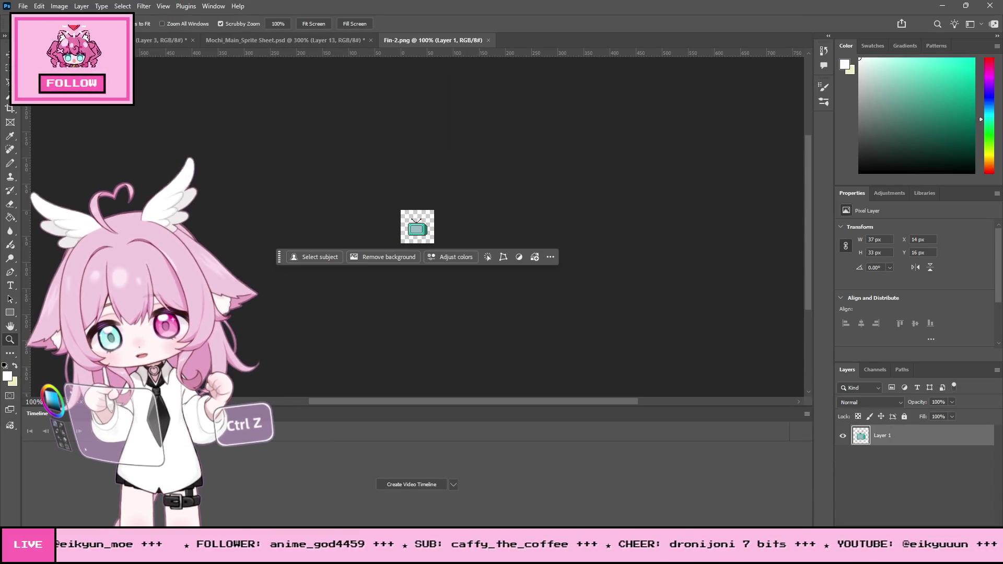
drag(433, 220, 350, 200)
click(350, 201)
key(i)
click(445, 273)
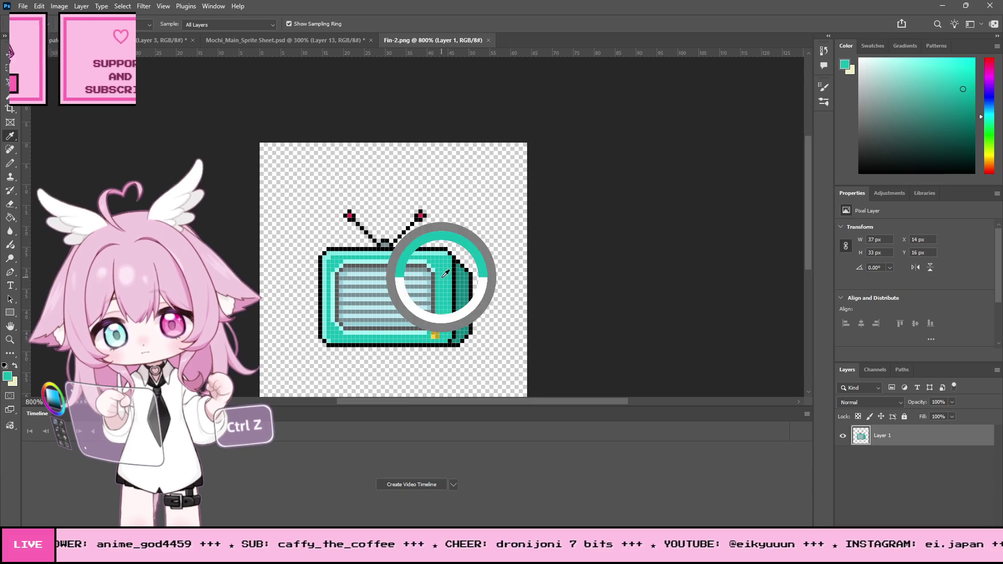
key(ctrl+Tab)
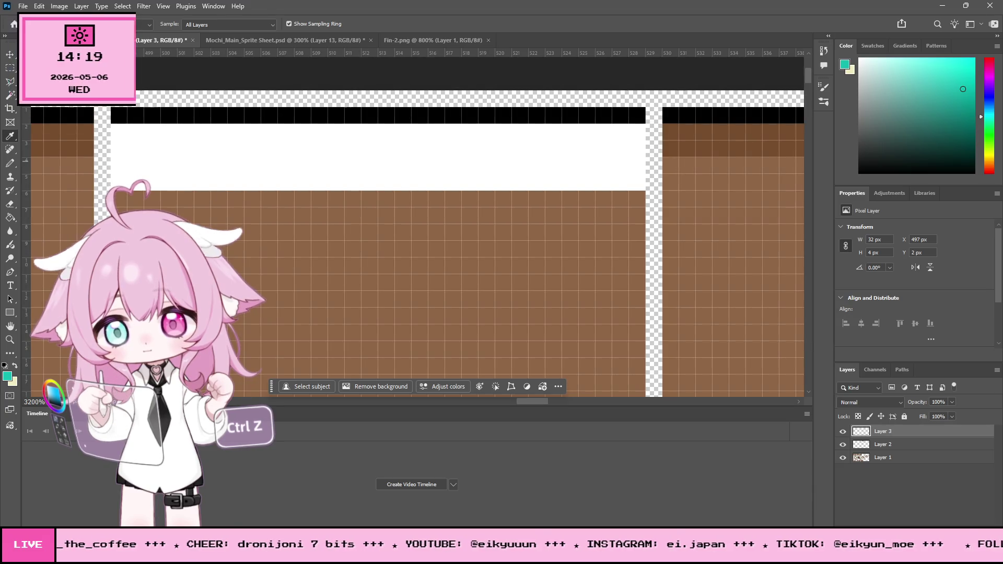
Pencil-paint alternating teal squares across the brown tile's white top strip, undoing one misplaced stroke
key(b)
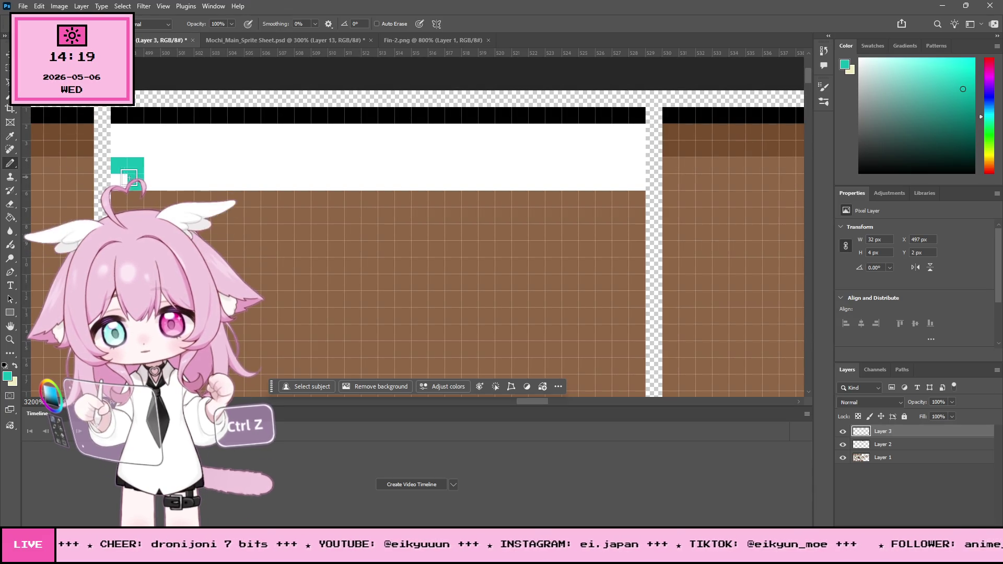
drag(152, 132, 173, 135)
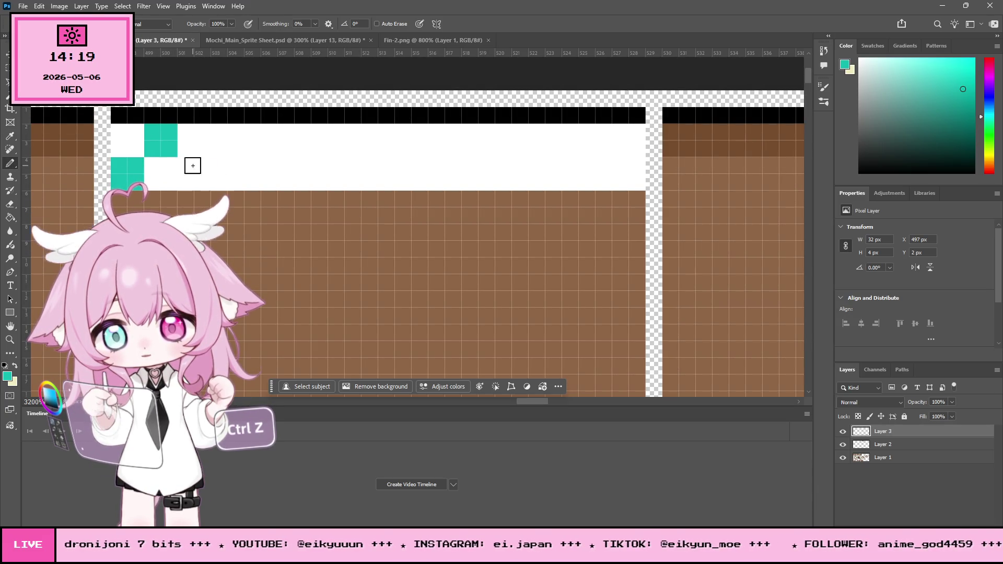
mouse_move(222, 133)
mouse_down()
mouse_move(239, 131)
mouse_move(217, 148)
mouse_move(276, 166)
mouse_move(257, 177)
mouse_move(256, 162)
mouse_move(269, 163)
mouse_move(253, 176)
mouse_up()
key(ctrl+z)
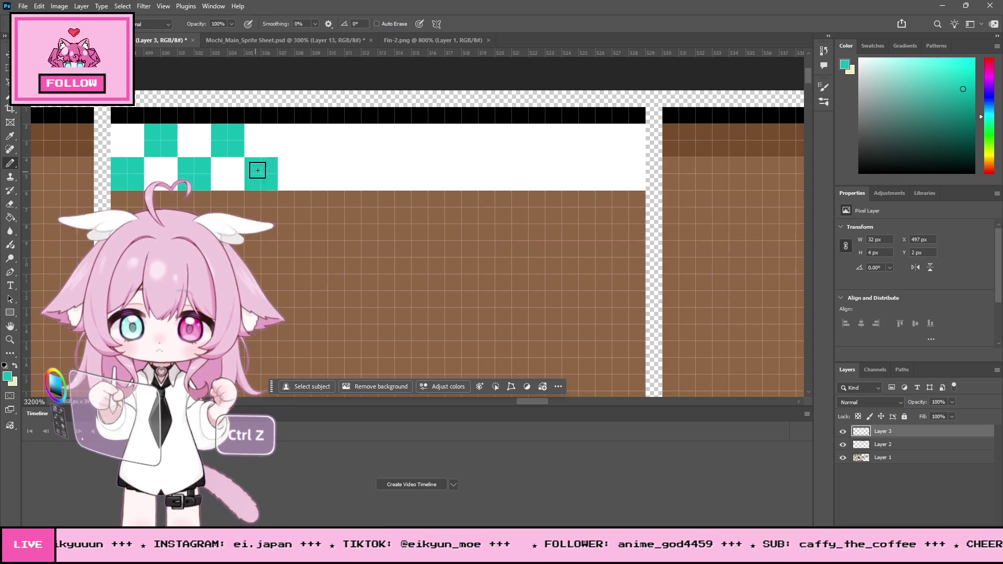
mouse_move(290, 135)
mouse_down()
mouse_move(306, 134)
mouse_move(287, 143)
mouse_move(336, 163)
mouse_move(321, 176)
mouse_up()
mouse_move(355, 129)
mouse_down()
mouse_move(366, 134)
mouse_move(351, 146)
mouse_move(403, 175)
mouse_move(437, 130)
mouse_move(421, 148)
mouse_move(472, 175)
mouse_move(479, 137)
mouse_move(497, 127)
mouse_move(487, 149)
mouse_move(521, 162)
mouse_move(524, 174)
mouse_up()
mouse_move(549, 136)
mouse_down()
mouse_move(571, 161)
mouse_move(596, 161)
mouse_move(589, 174)
mouse_up()
mouse_move(621, 135)
mouse_down()
mouse_move(631, 145)
mouse_move(621, 150)
mouse_up()
click(10, 340)
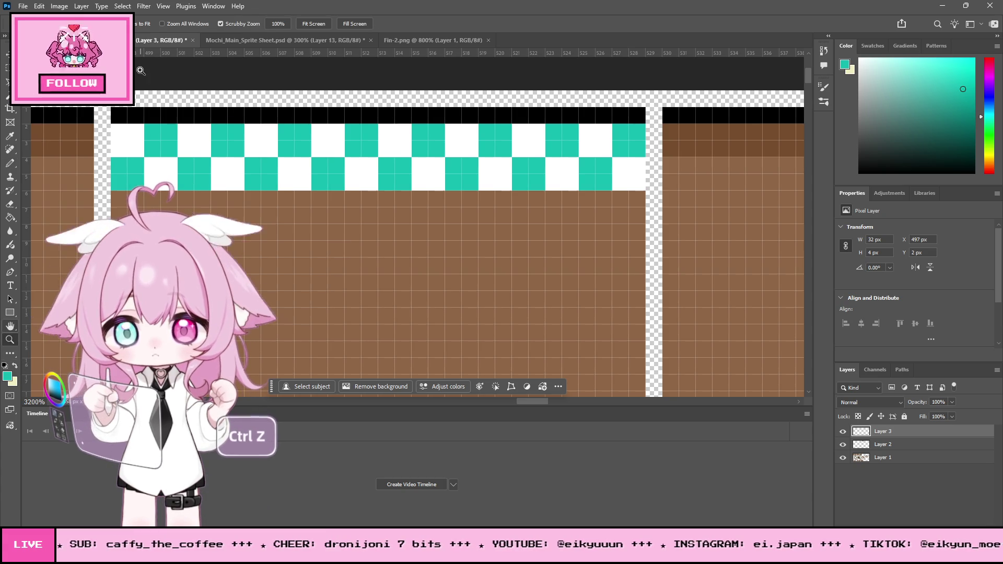
alt+click(378, 222)
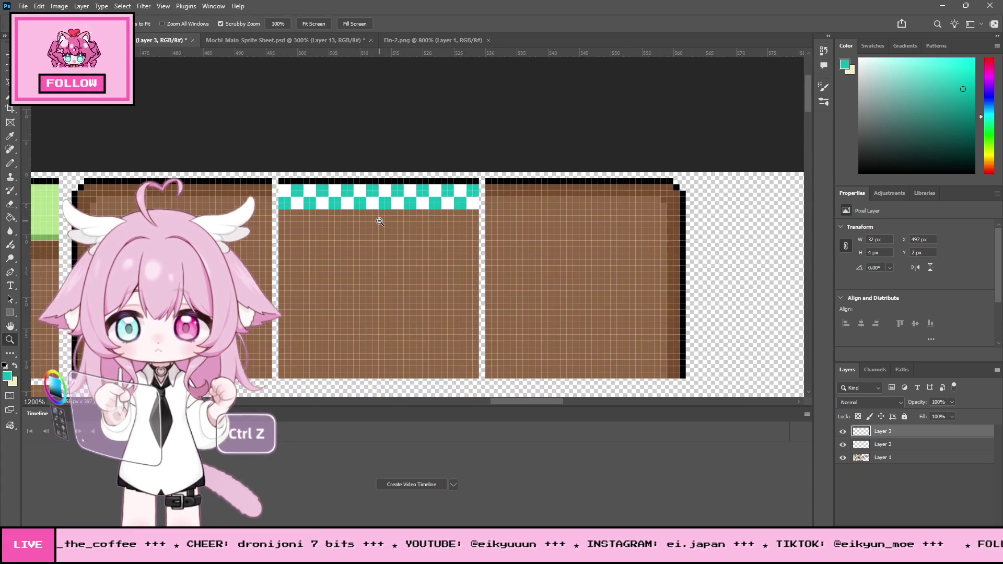
alt+click(428, 239)
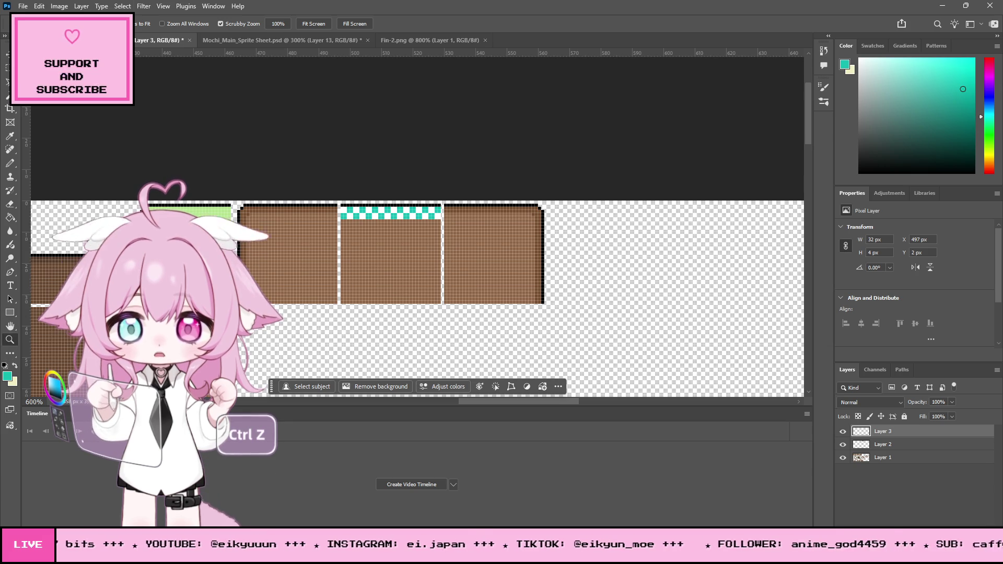
Zoom in on the checker strip and extend the white strip with white Pencil pixels
click(381, 184)
click(387, 175)
click(387, 173)
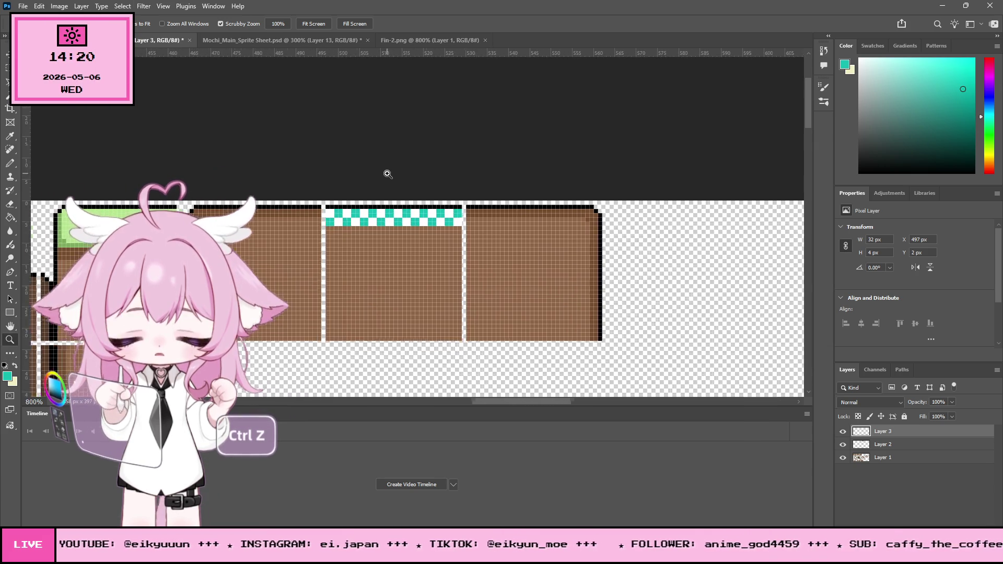
click(388, 174)
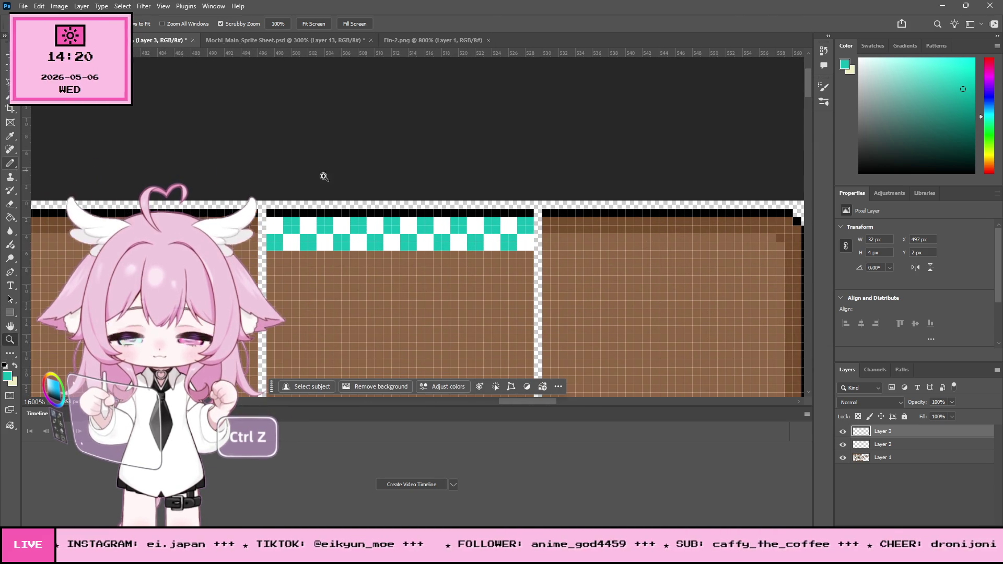
click(17, 165)
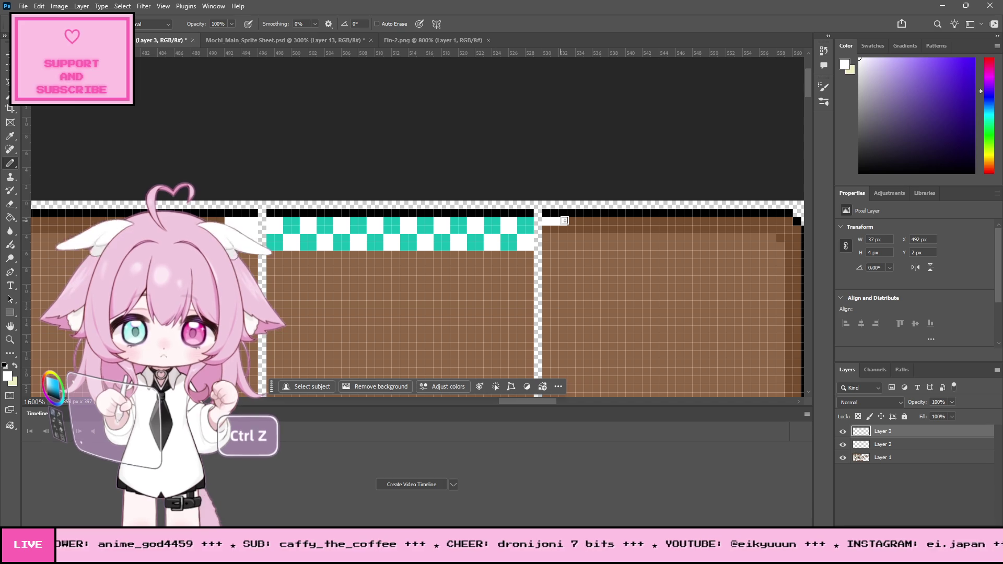
drag(571, 230, 567, 244)
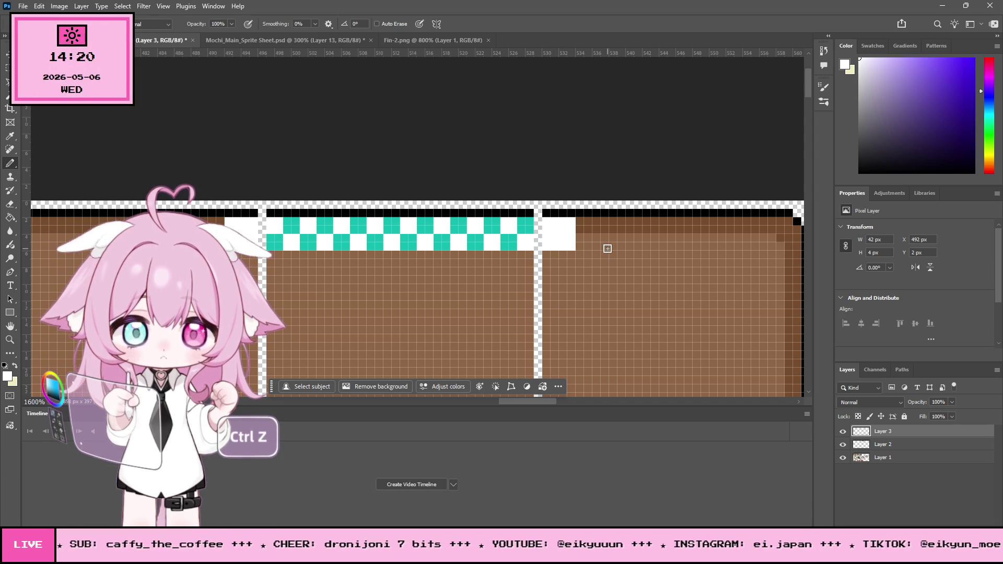
Paint a solid teal pixel row beneath the checker band, undoing stray pixels
click(10, 137)
click(337, 243)
click(11, 166)
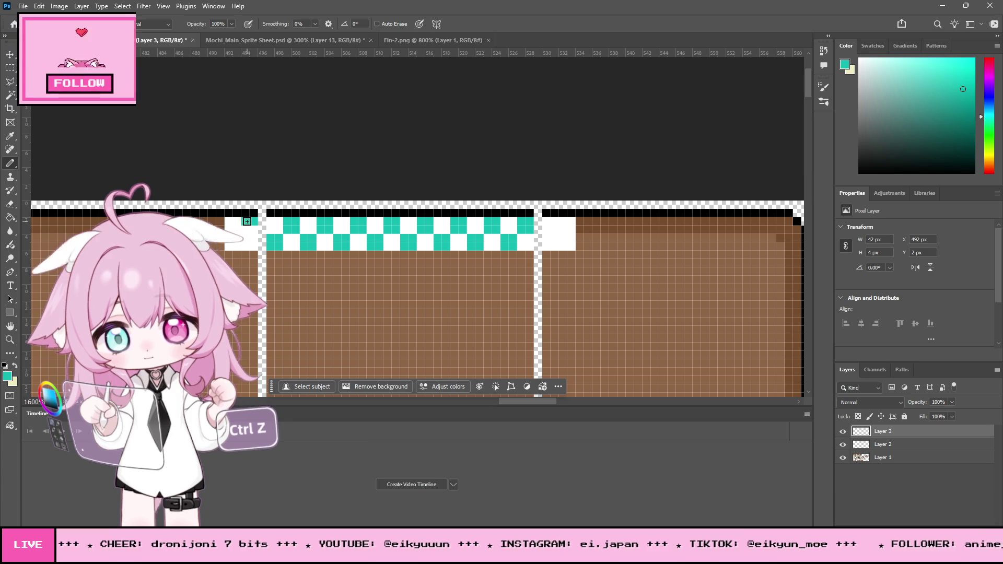
click(250, 220)
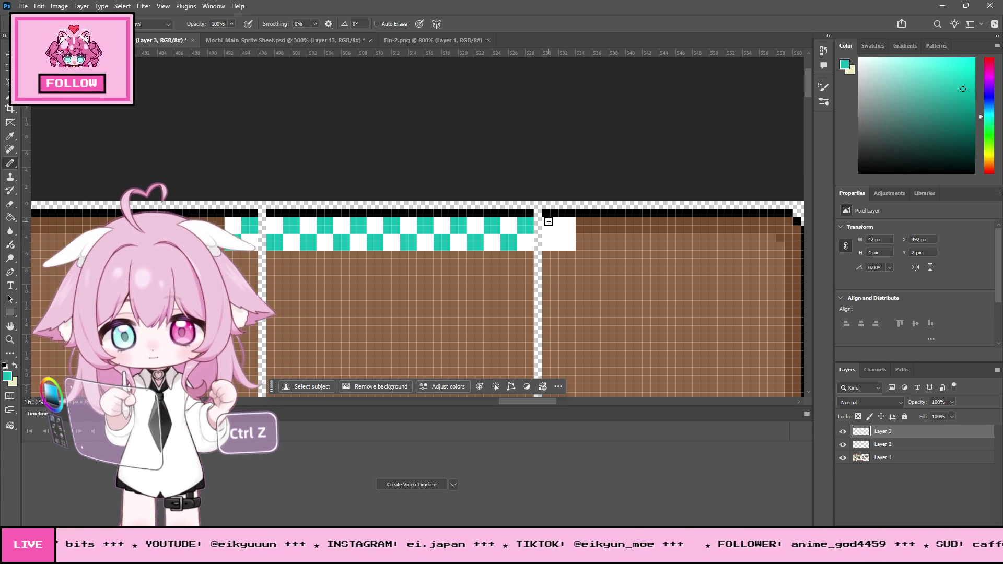
key(ctrl+z)
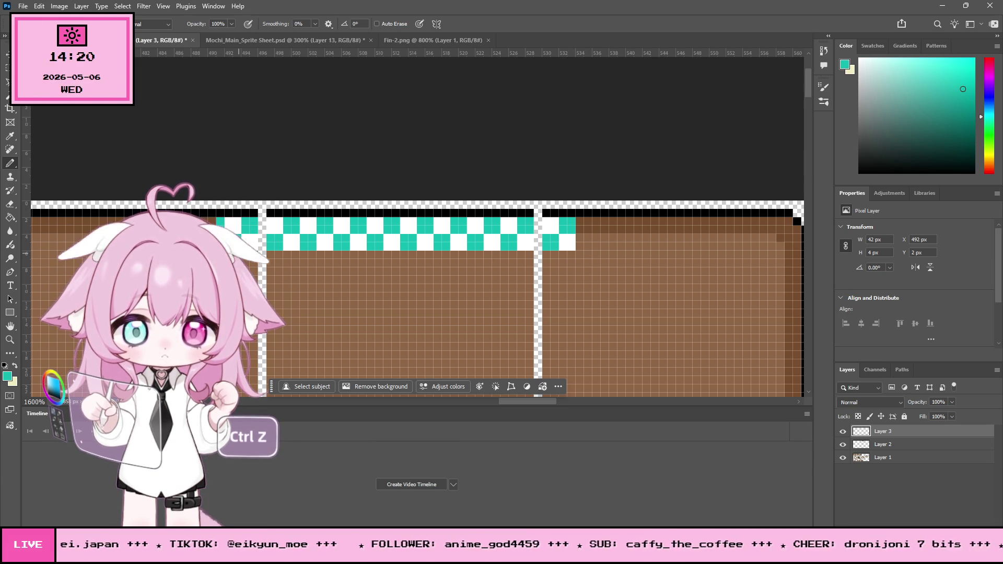
click(254, 254)
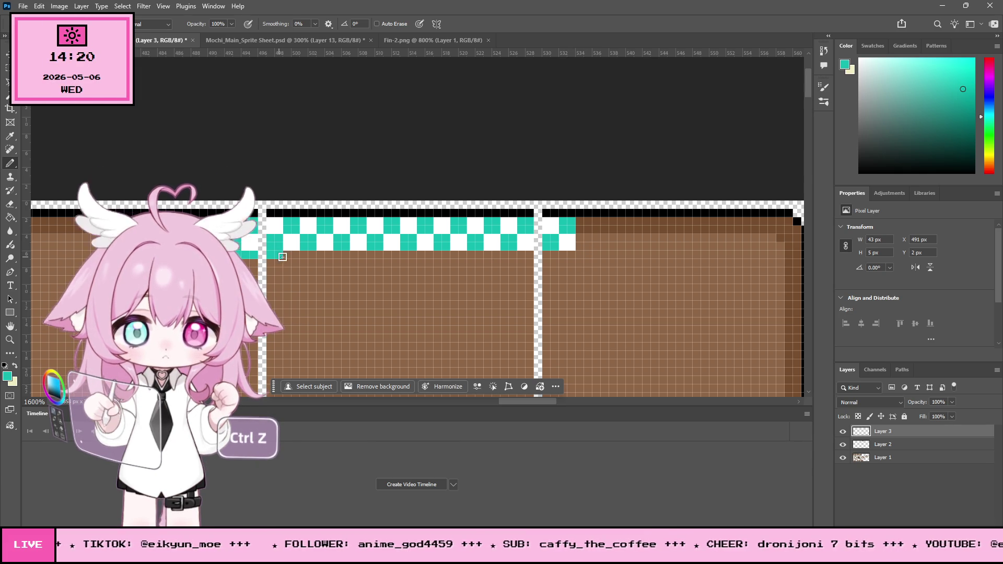
drag(279, 257, 367, 259)
mouse_move(430, 257)
mouse_down()
mouse_move(581, 254)
mouse_move(580, 240)
mouse_up()
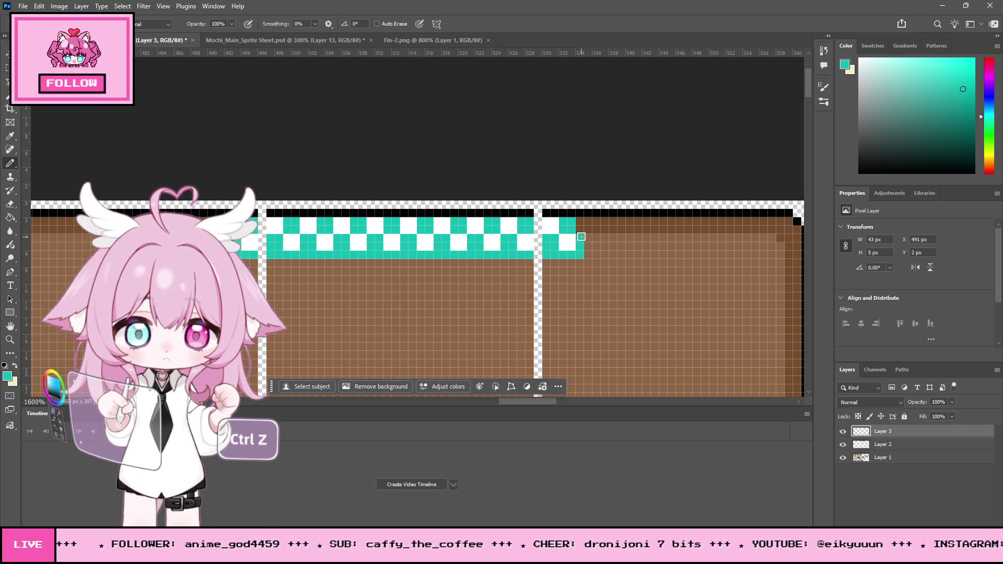
key(ctrl+z)
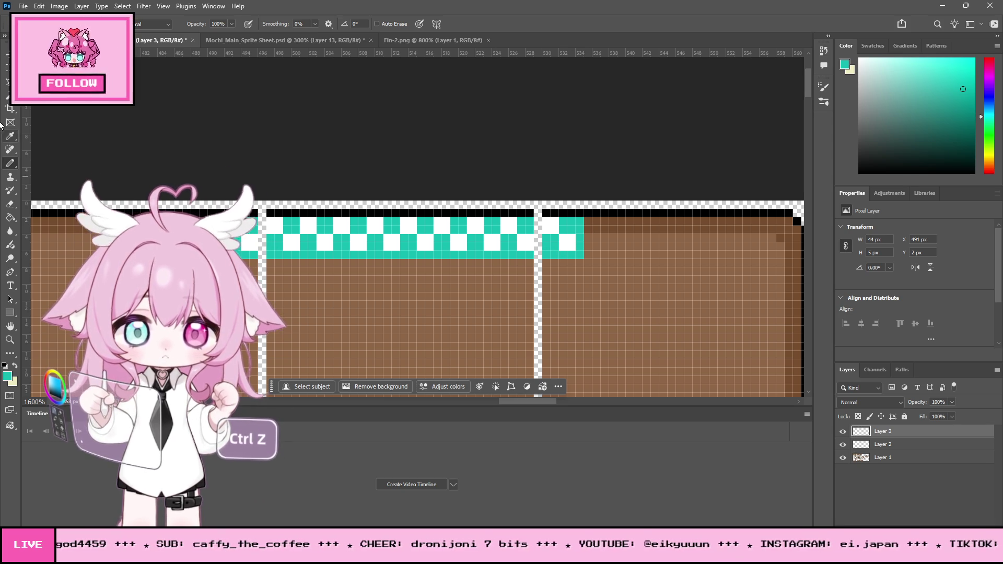
click(11, 137)
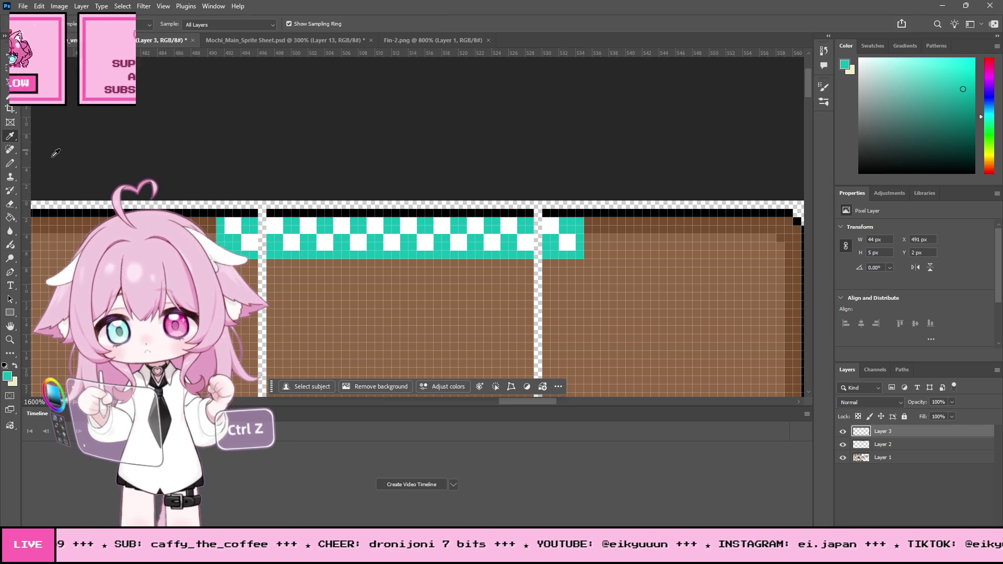
Sample black from the sprite outline and draw a black Pencil line under the whole checker band
click(200, 212)
key(b)
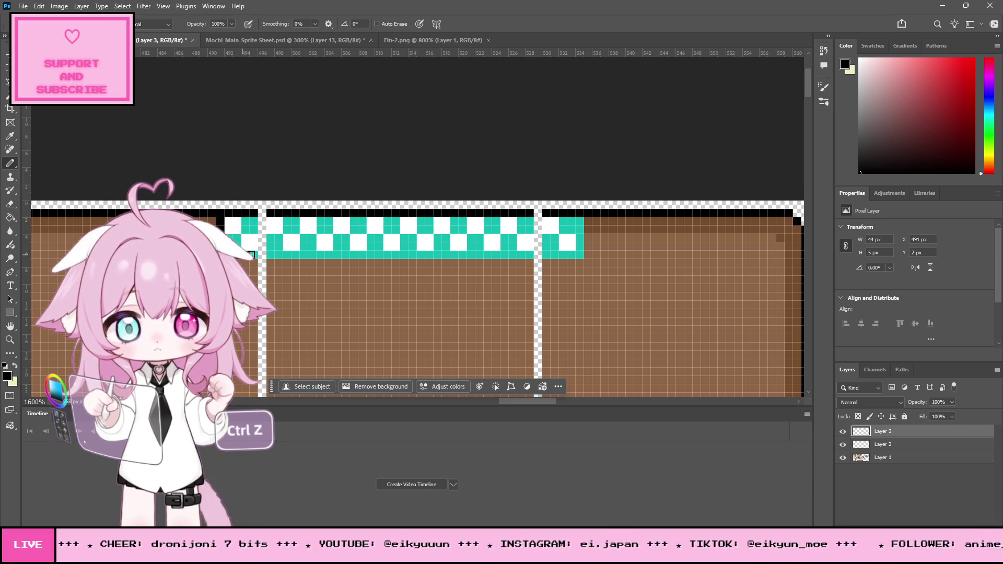
drag(251, 254, 338, 256)
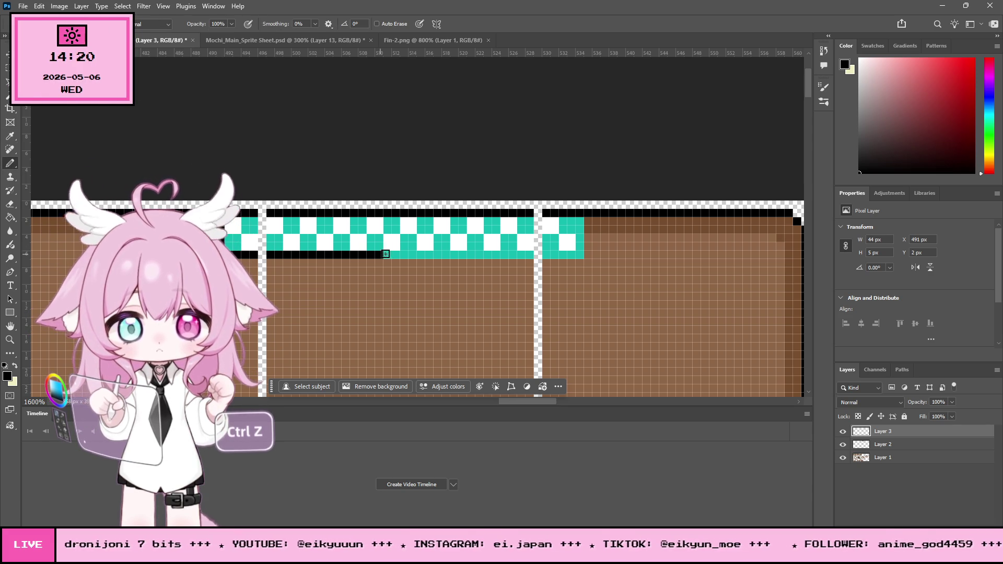
drag(414, 253, 574, 257)
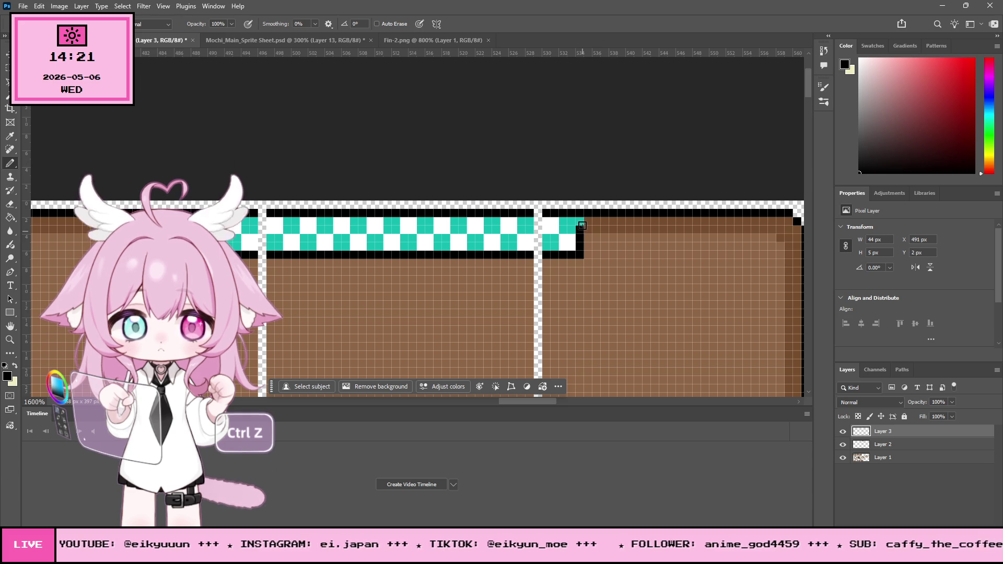
scroll(459, 303, down, 2)
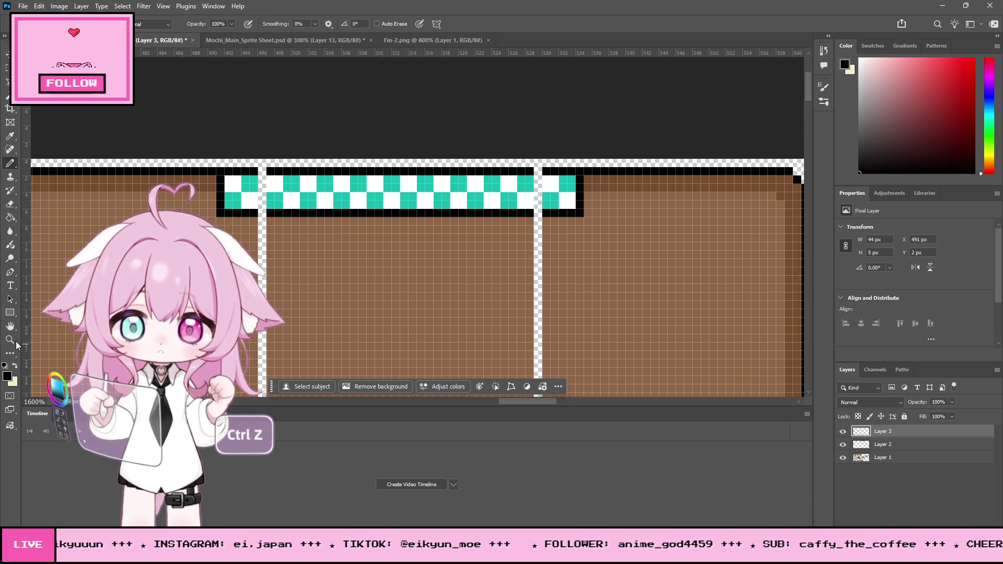
click(14, 342)
alt+click(398, 254)
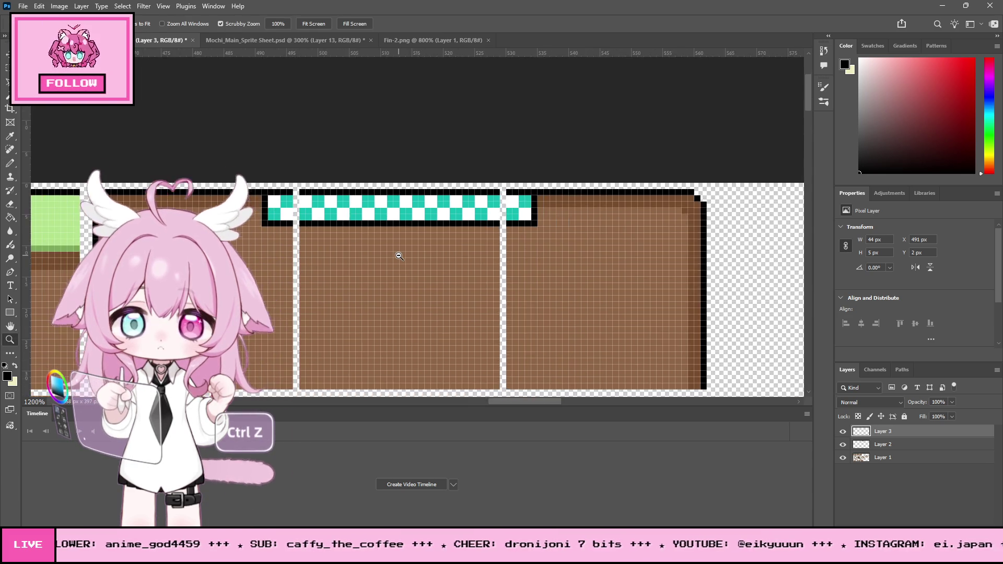
Zoom in on the tile bar and erase the stray black corner pixel with the Eraser
alt+click(398, 254)
alt+click(430, 267)
alt+click(431, 267)
alt+click(431, 267)
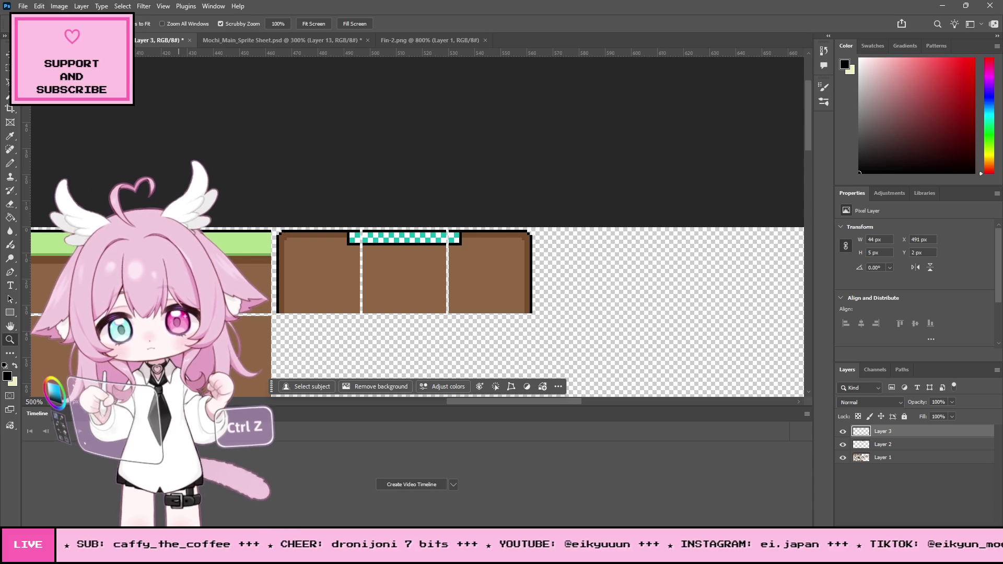
click(395, 219)
click(393, 219)
click(401, 248)
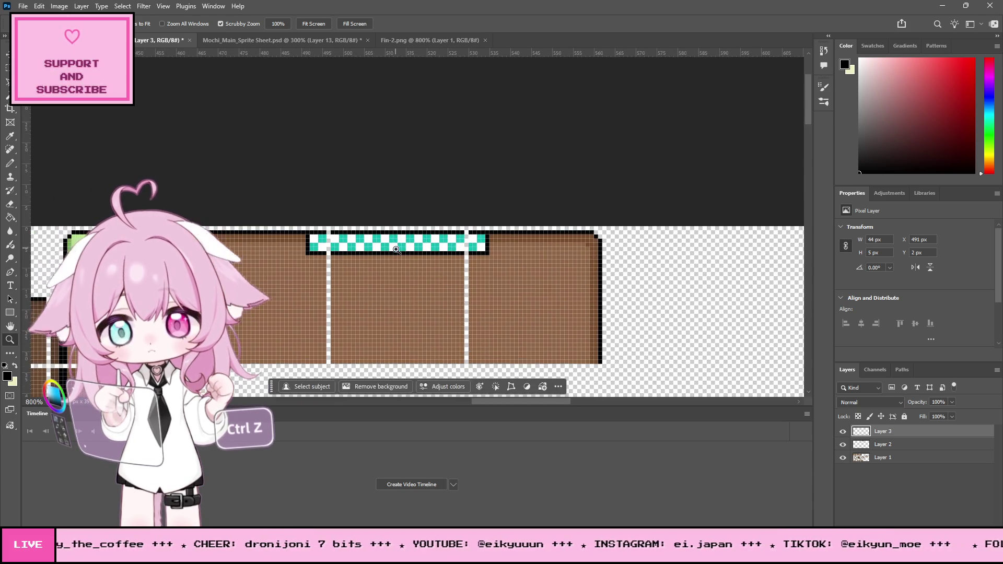
click(407, 261)
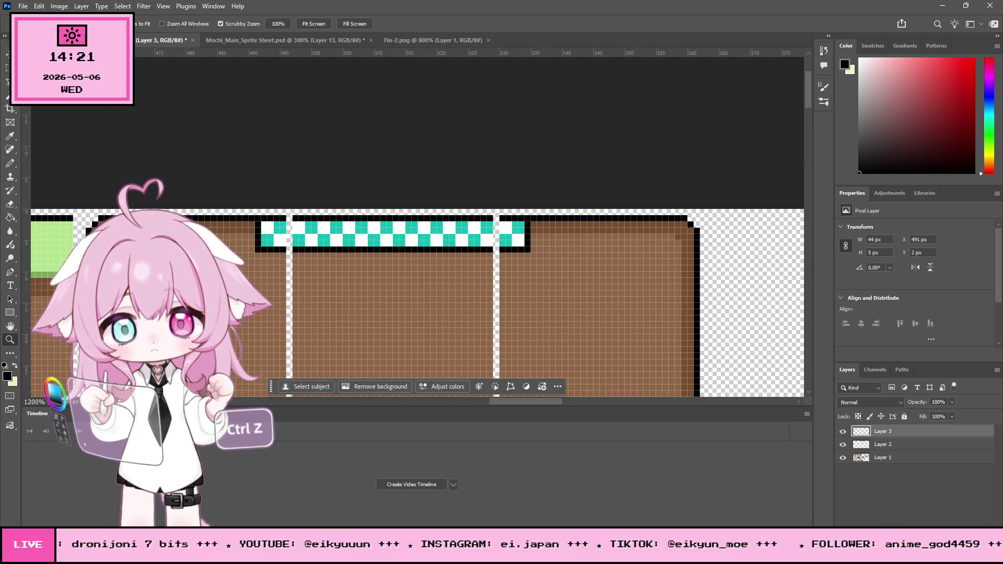
drag(418, 250, 450, 280)
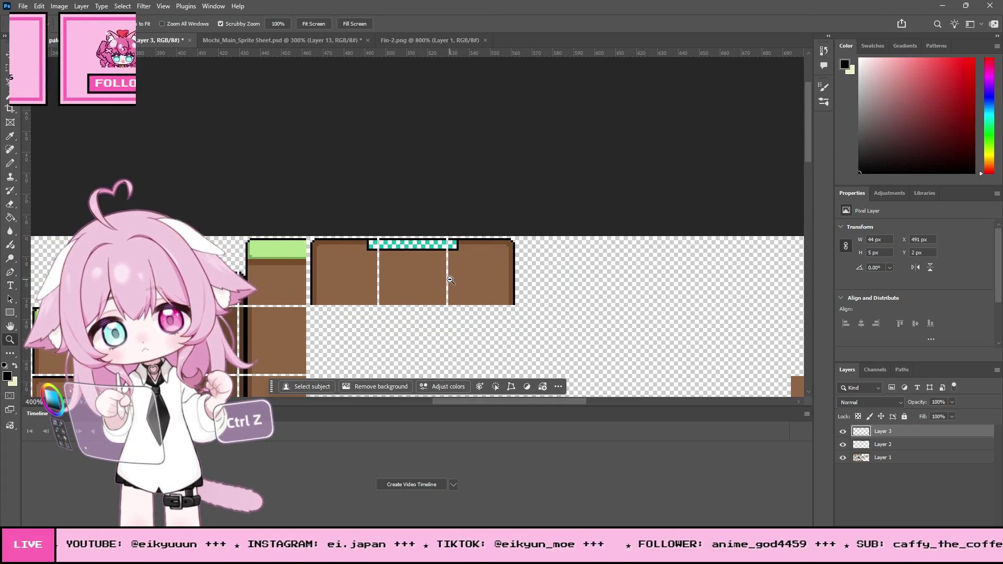
drag(434, 243, 409, 236)
click(409, 236)
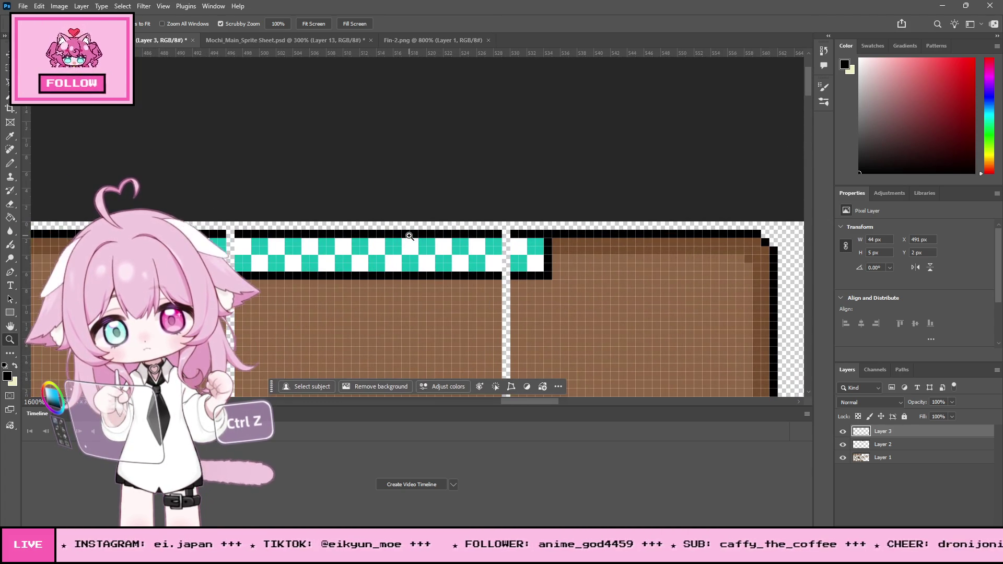
key(e)
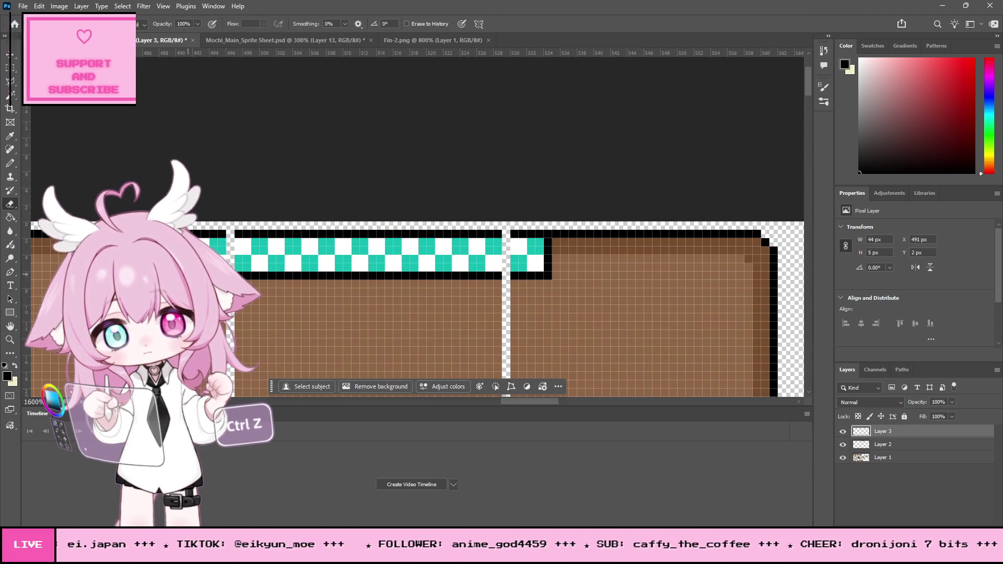
click(548, 275)
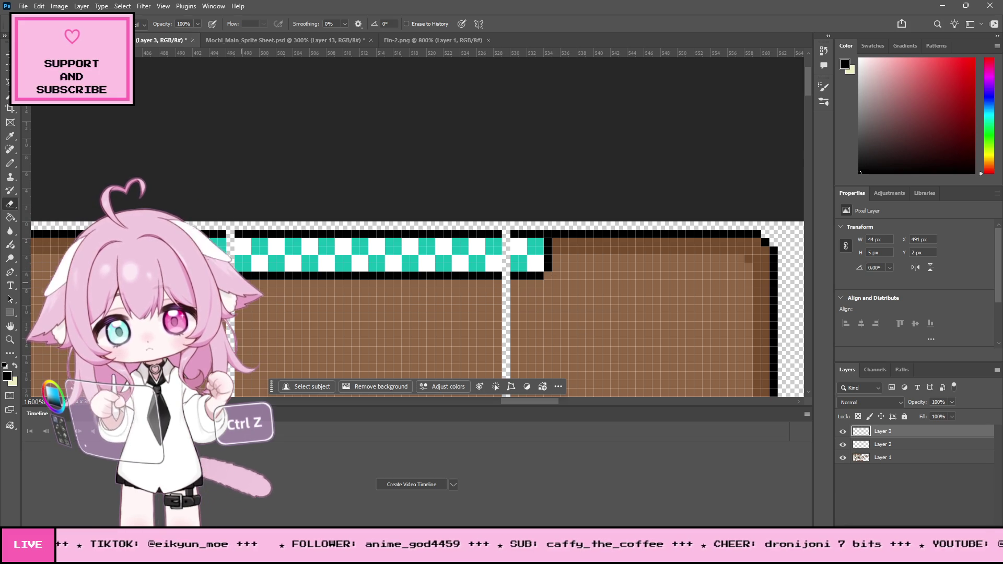
Hide Layer 2 and Layer 1 so only Layer 3's checker strip is visible
click(10, 339)
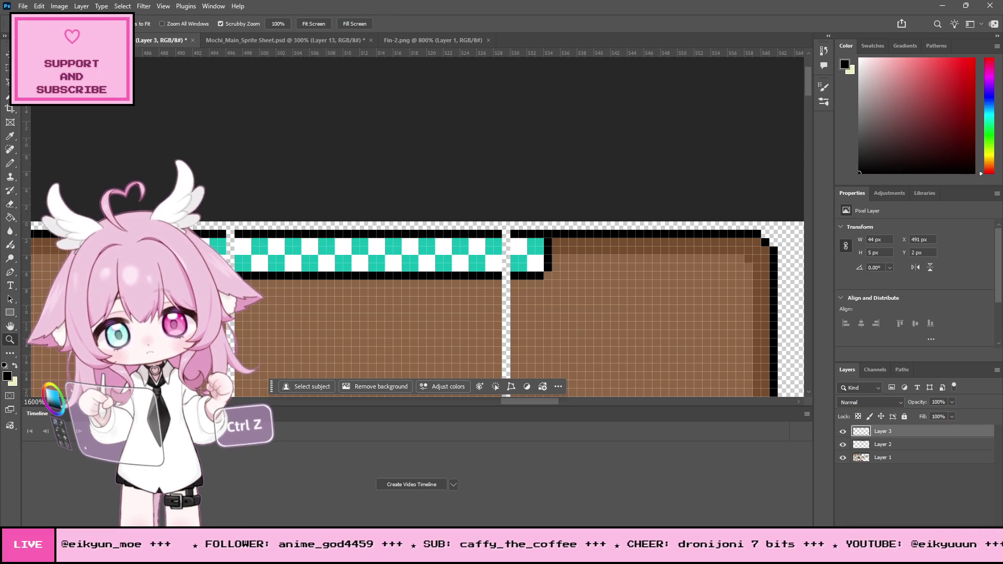
alt+click(334, 296)
alt+click(336, 299)
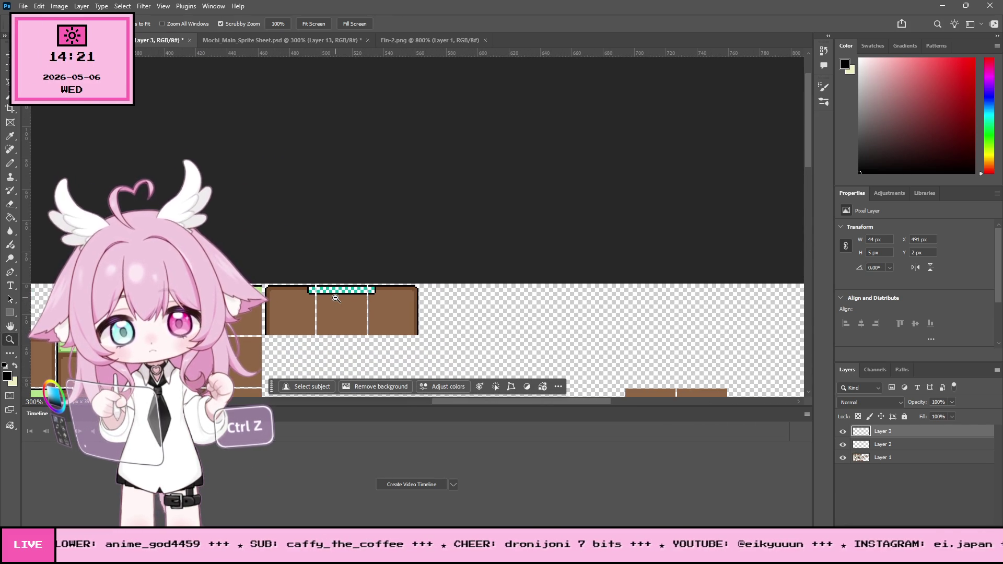
drag(320, 311, 320, 312)
click(842, 444)
click(843, 457)
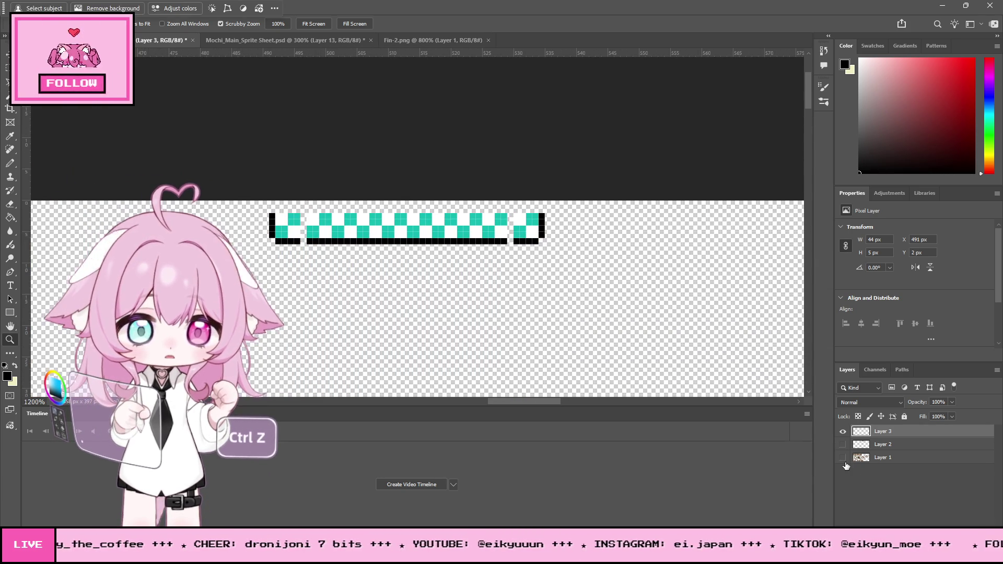
Crop the canvas down to just the 44 × 5 px checker strip
click(12, 109)
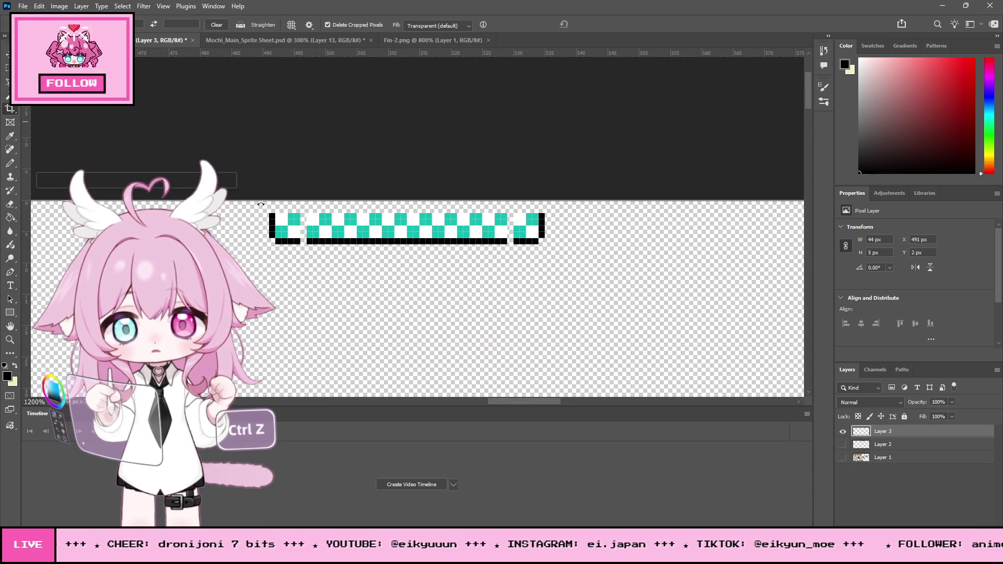
mouse_move(272, 217)
mouse_down()
mouse_move(318, 238)
mouse_move(548, 246)
mouse_up()
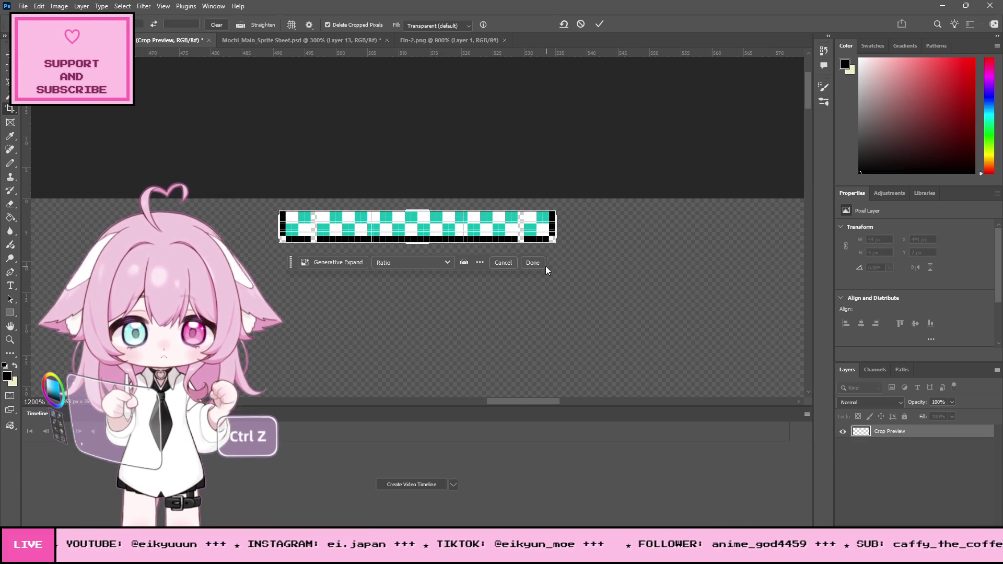
key(Return)
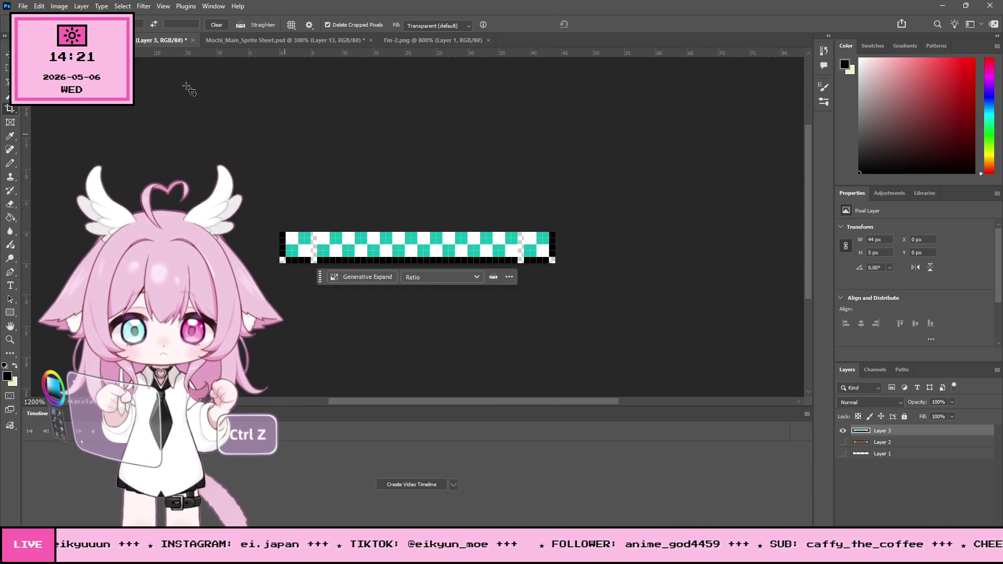
Save a copy of the cropped strip as a PNG file, accepting the PNG options
click(21, 6)
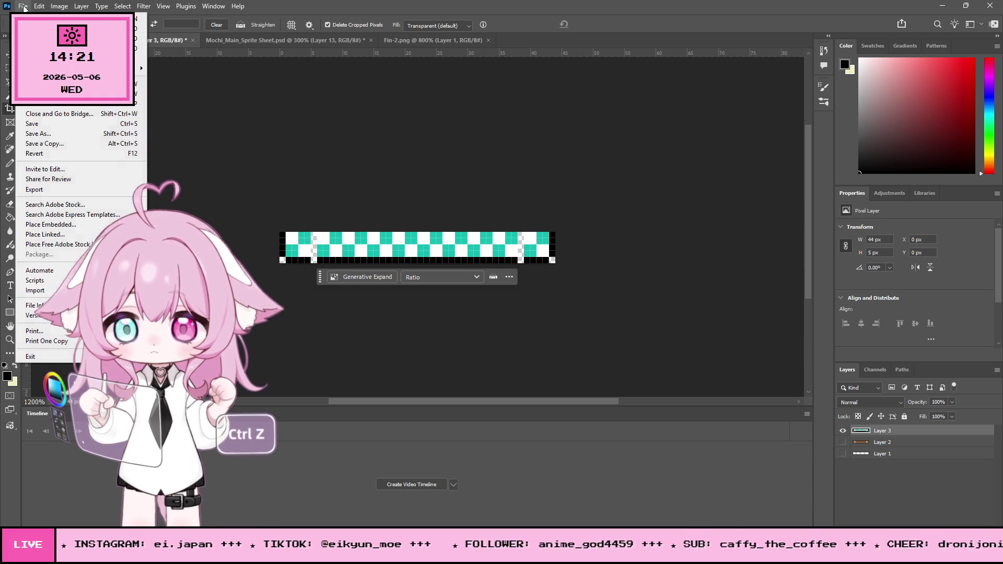
click(45, 147)
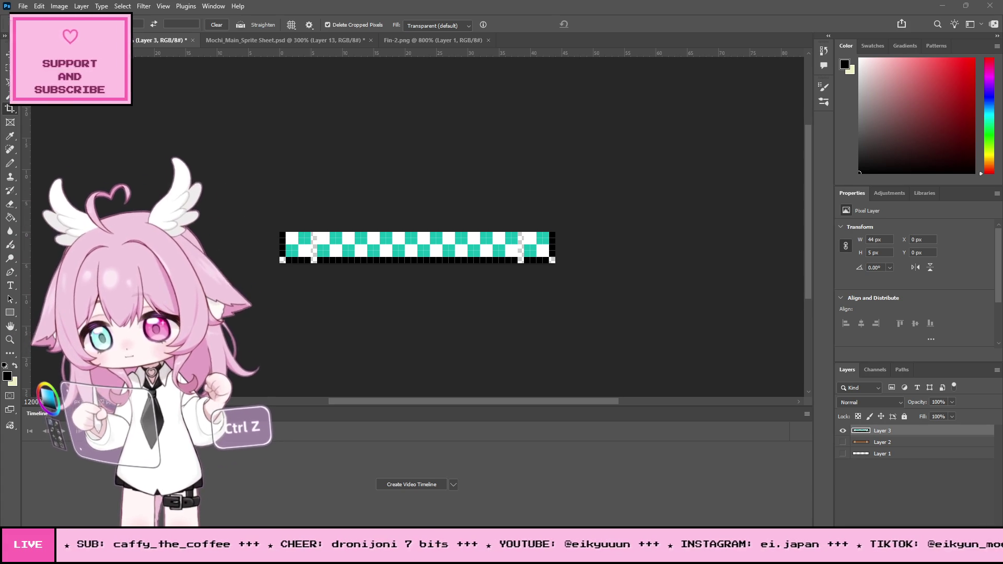
key(ctrl+s)
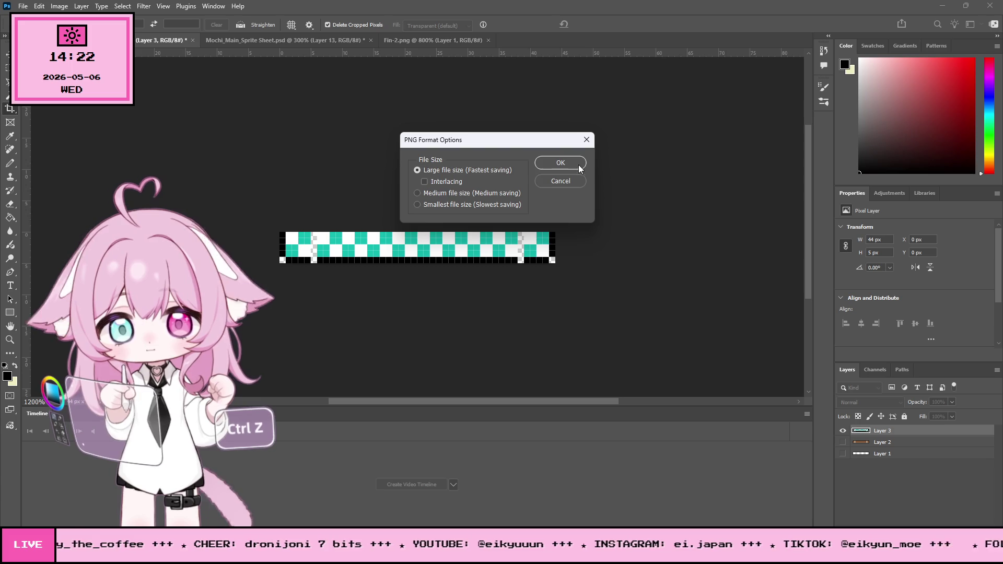
click(577, 165)
click(943, 6)
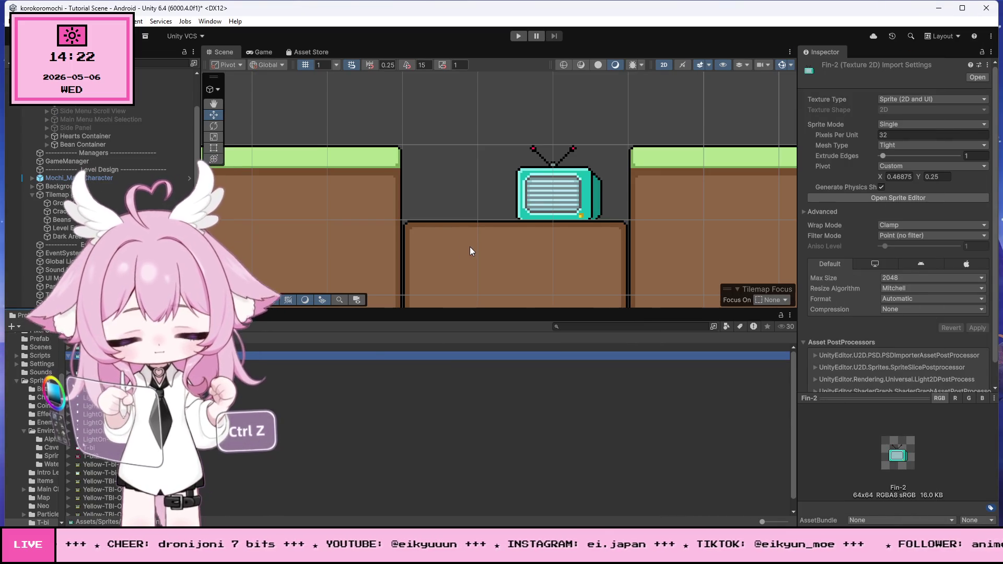
Detach the Tile Palette into its own window and enlarge its tile grid area
click(68, 315)
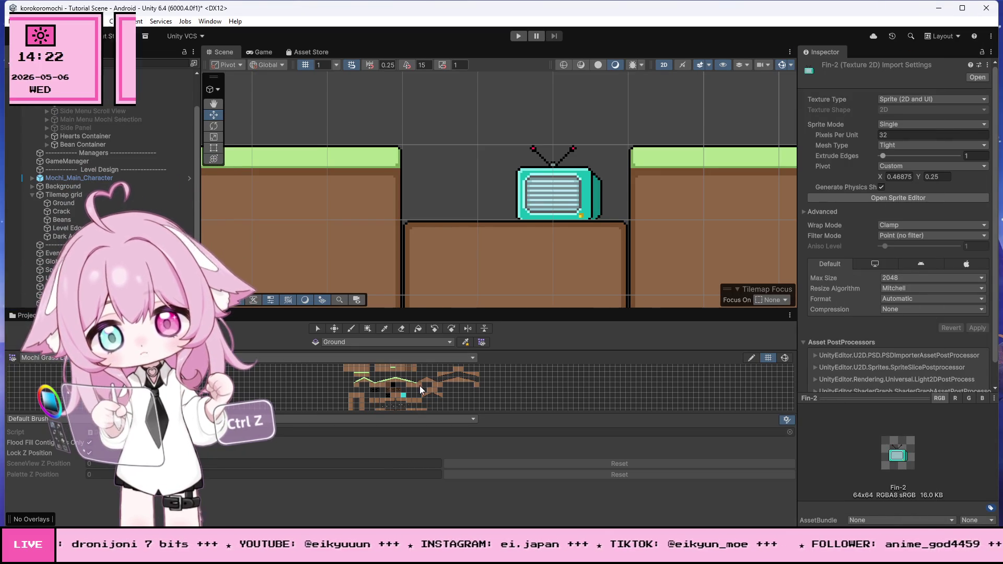
mouse_move(68, 315)
mouse_down()
mouse_move(550, 149)
mouse_move(570, 178)
mouse_up()
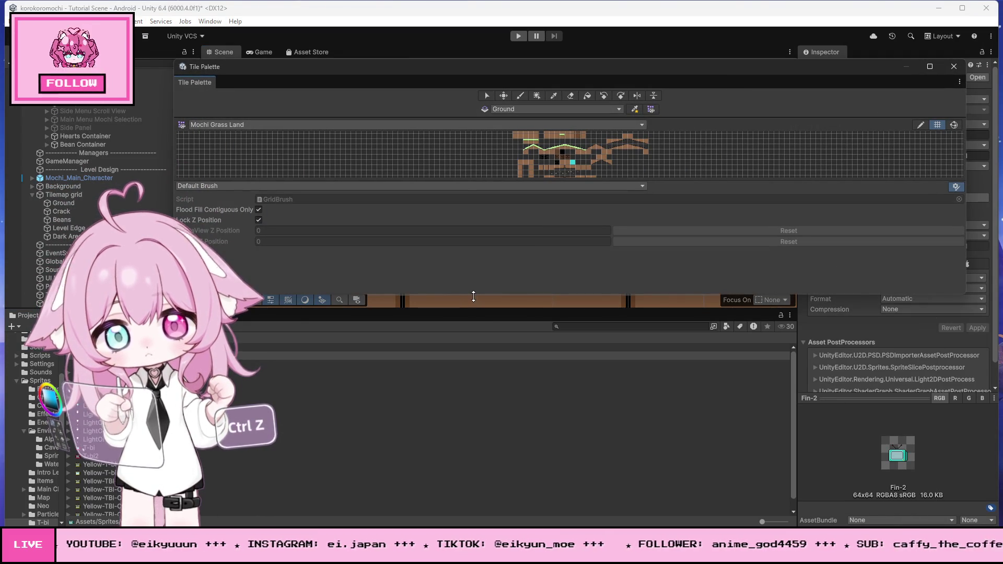
drag(472, 293, 475, 403)
drag(518, 194, 518, 328)
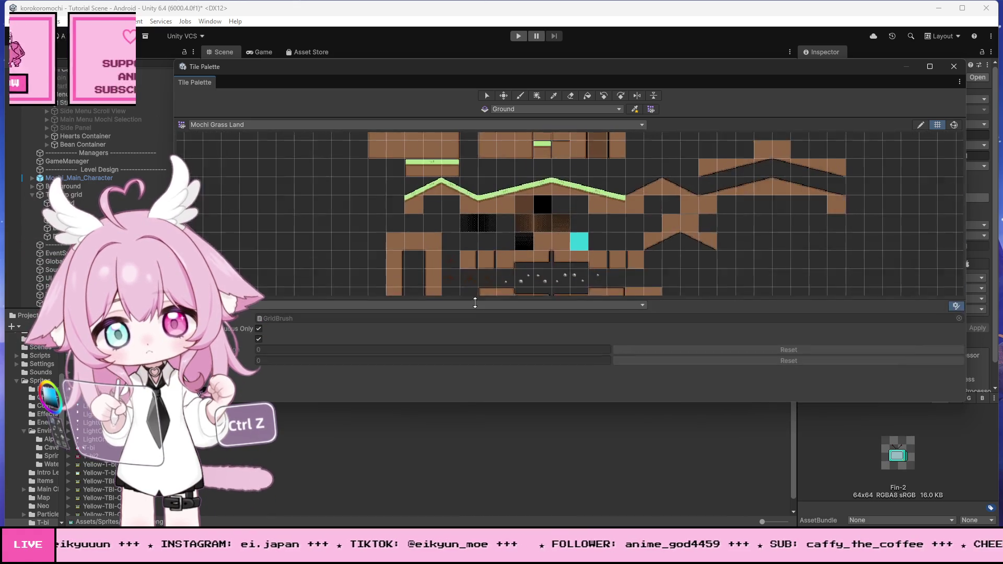
Open the Sprites folder's Environment palette folder holding the Ground palette images
scroll(486, 217, down, 2)
scroll(486, 215, down, 3)
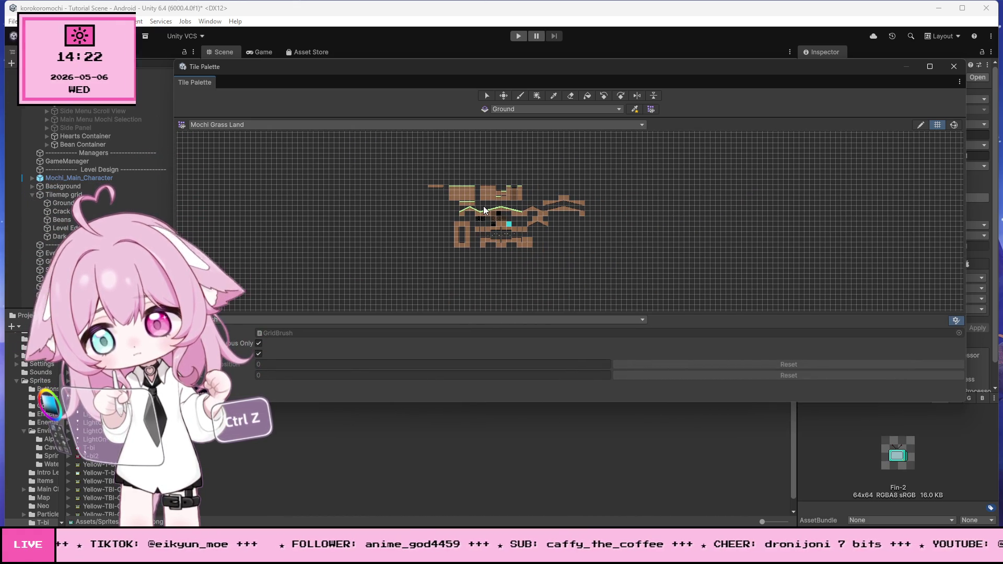
scroll(486, 211, up, 3)
scroll(495, 191, down, 1)
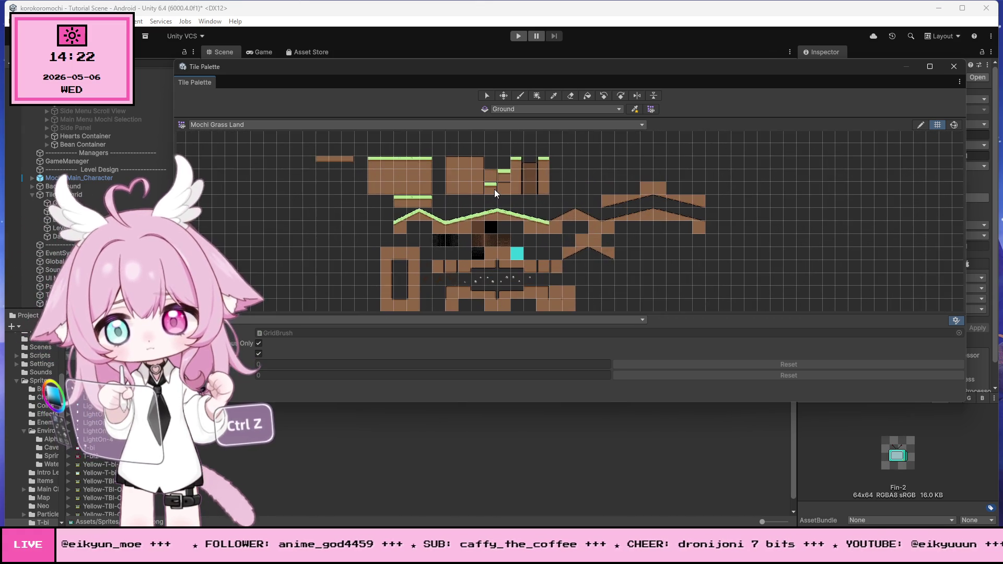
scroll(494, 189, up, 2)
scroll(494, 189, down, 2)
scroll(501, 193, up, 1)
scroll(513, 202, up, 1)
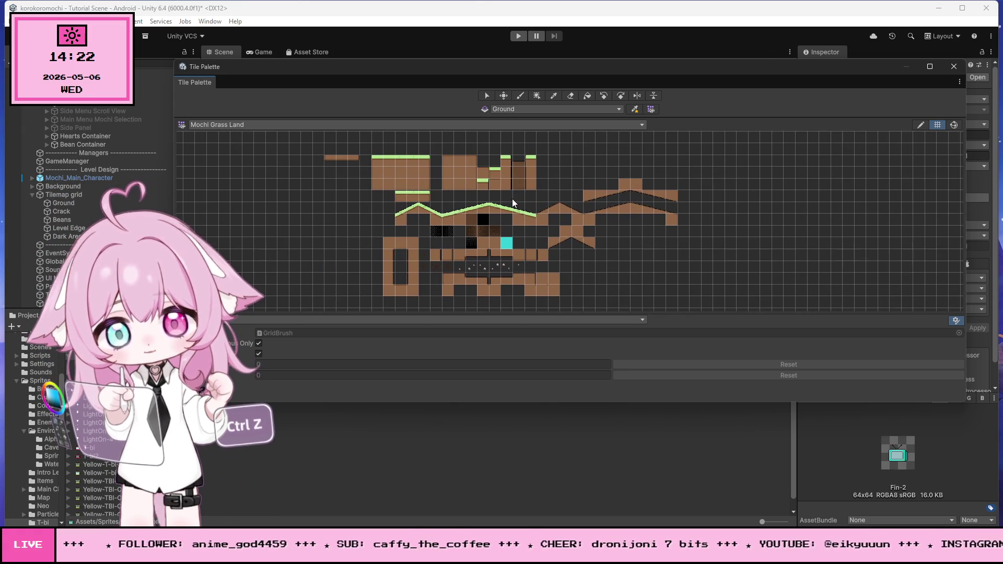
scroll(345, 147, up, 3)
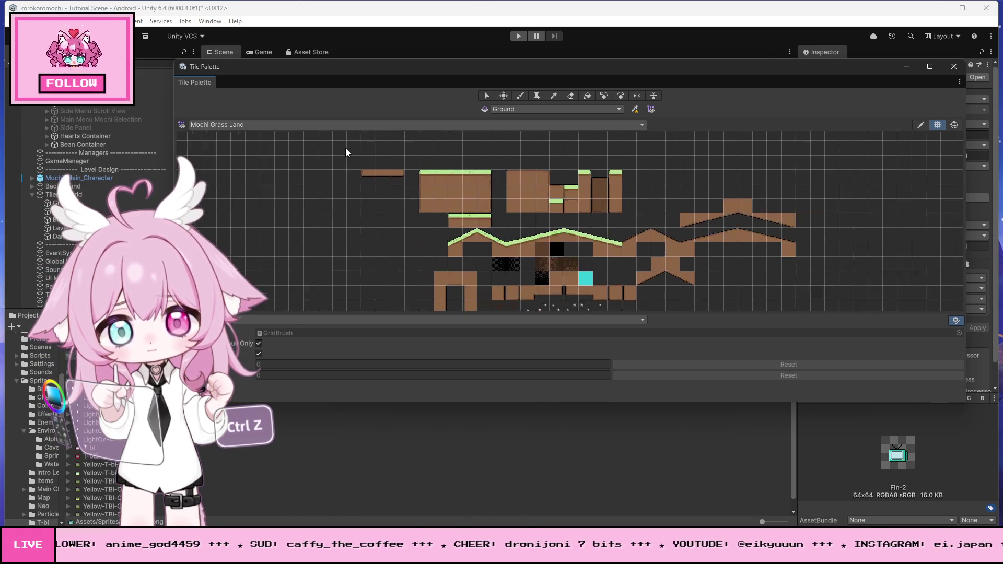
scroll(346, 148, up, 3)
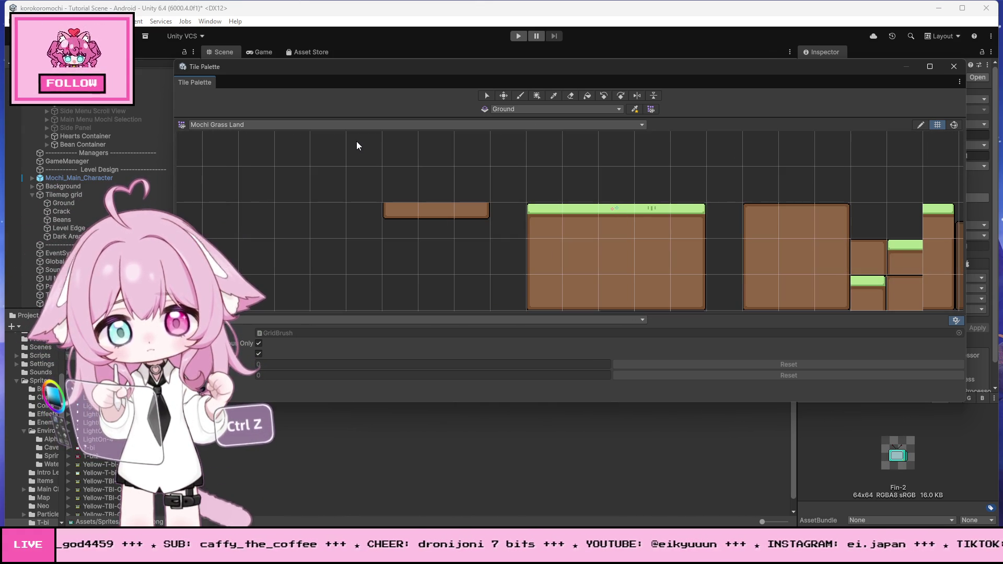
scroll(36, 418, up, 3)
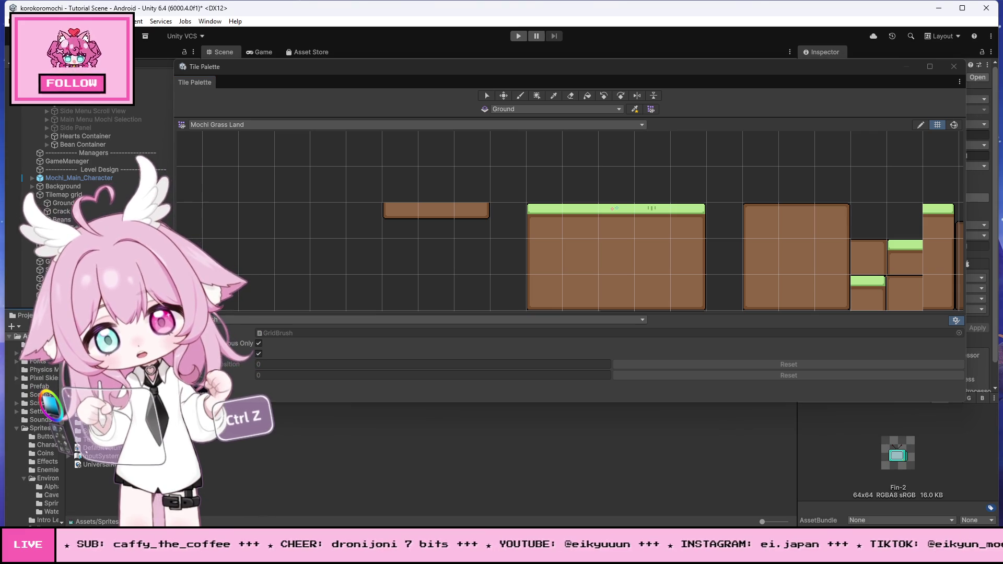
click(40, 428)
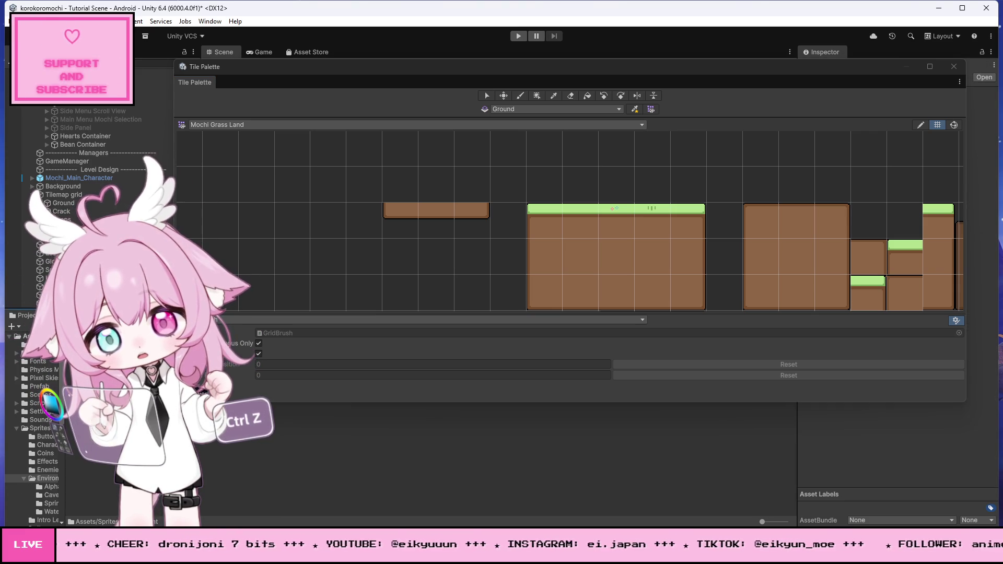
click(48, 503)
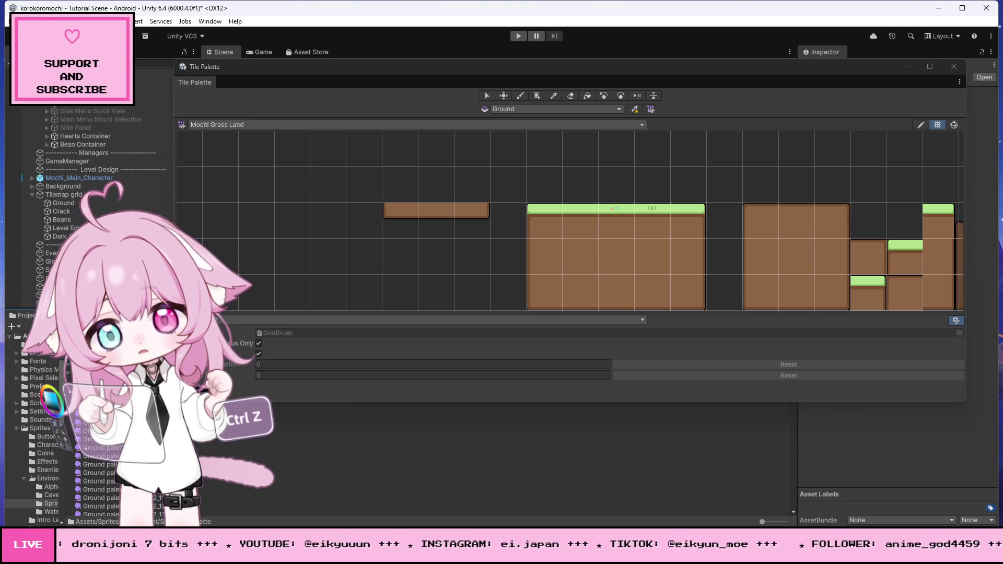
Give Ground palette_end Pixels Per Unit 32 and Point (no filter) Filter Mode, then Apply
drag(387, 71, 354, 460)
key(Down)
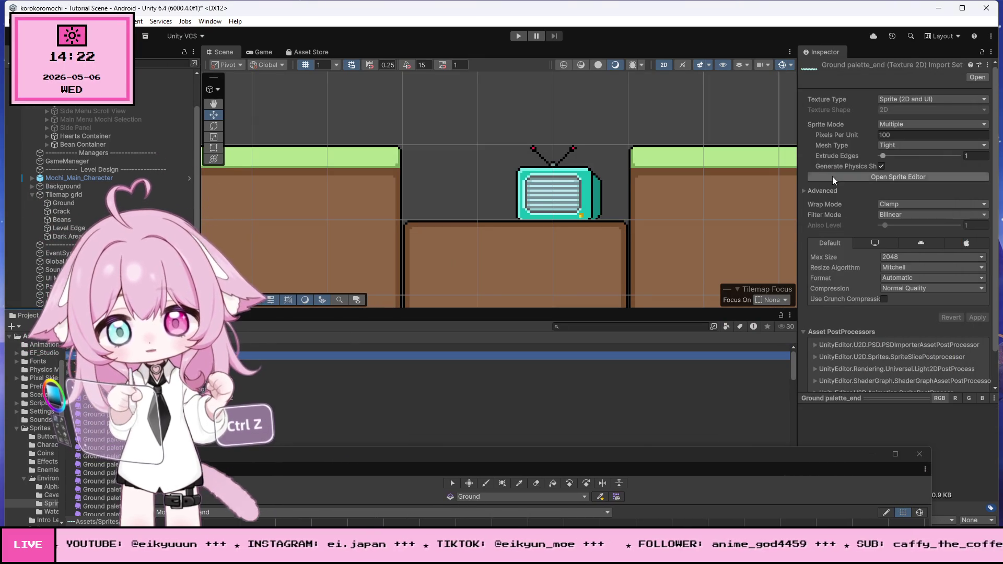
click(916, 135)
text(32)
click(906, 122)
click(911, 145)
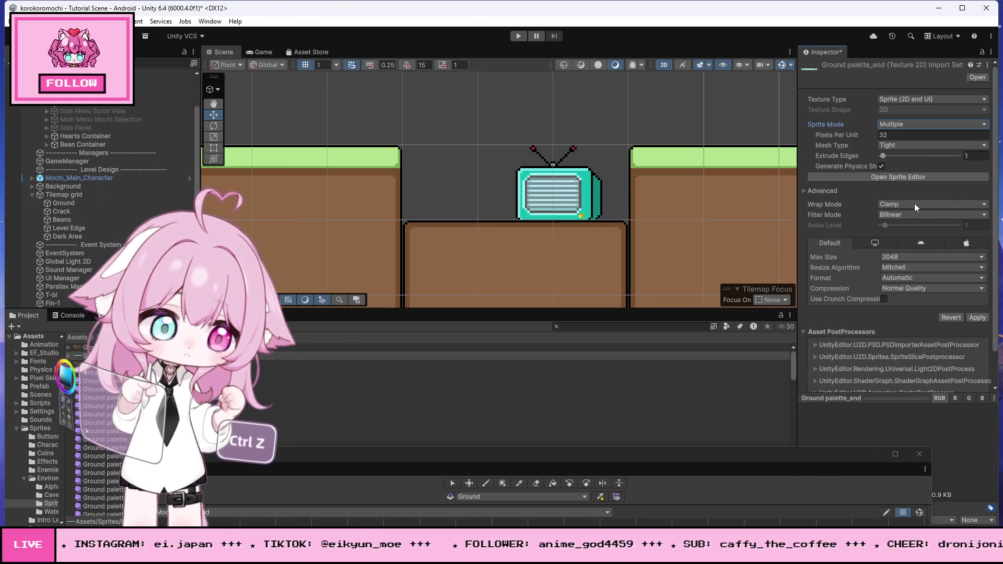
click(898, 215)
click(909, 224)
scroll(923, 279, down, 2)
click(976, 280)
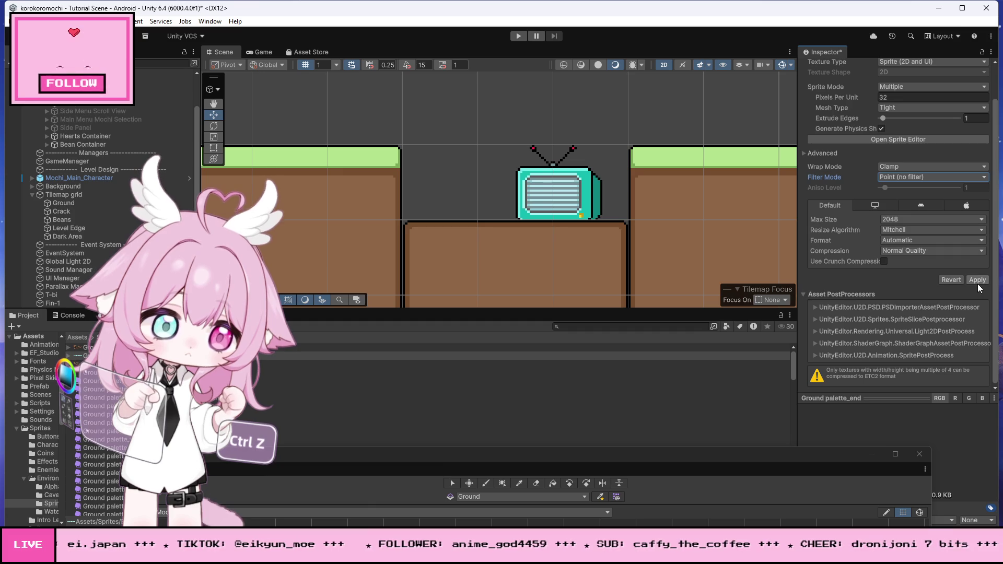
Drag the Ground palette_end sprite onto the Mochi Grass Land palette grid and confirm the tile folder
mouse_move(198, 454)
mouse_down()
mouse_move(427, 105)
mouse_move(409, 68)
mouse_up()
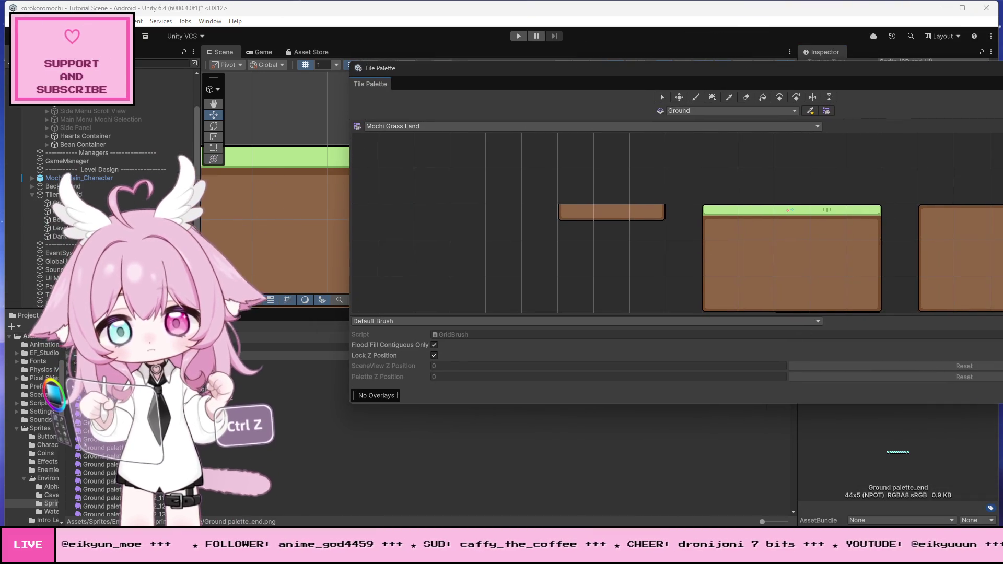
drag(659, 254, 585, 250)
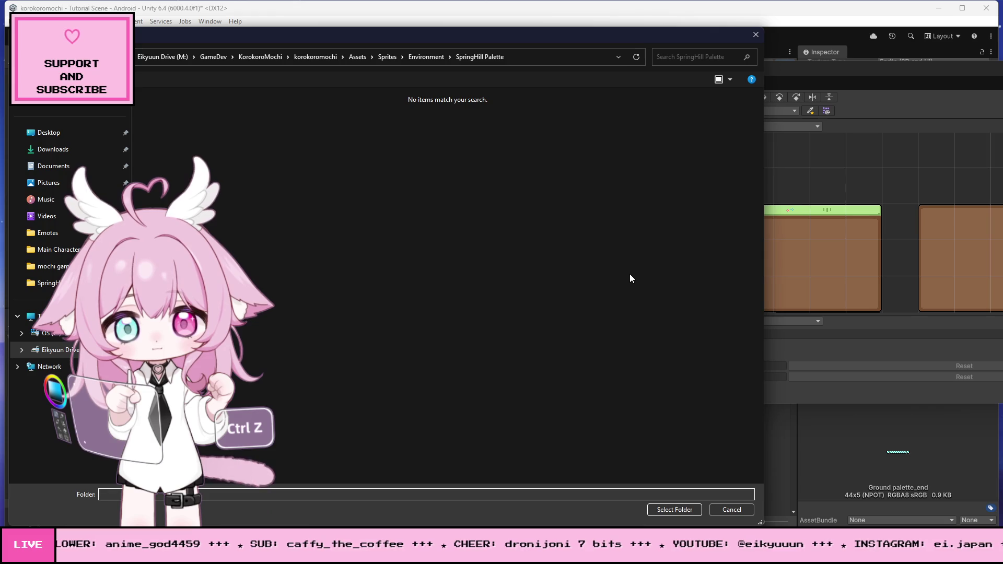
click(674, 509)
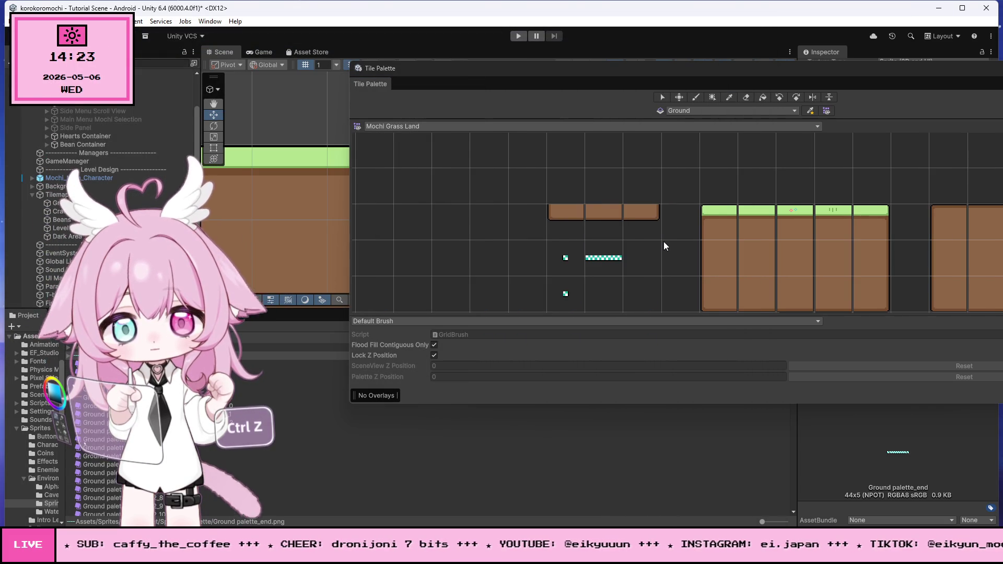
scroll(496, 198, down, 2)
scroll(494, 194, down, 2)
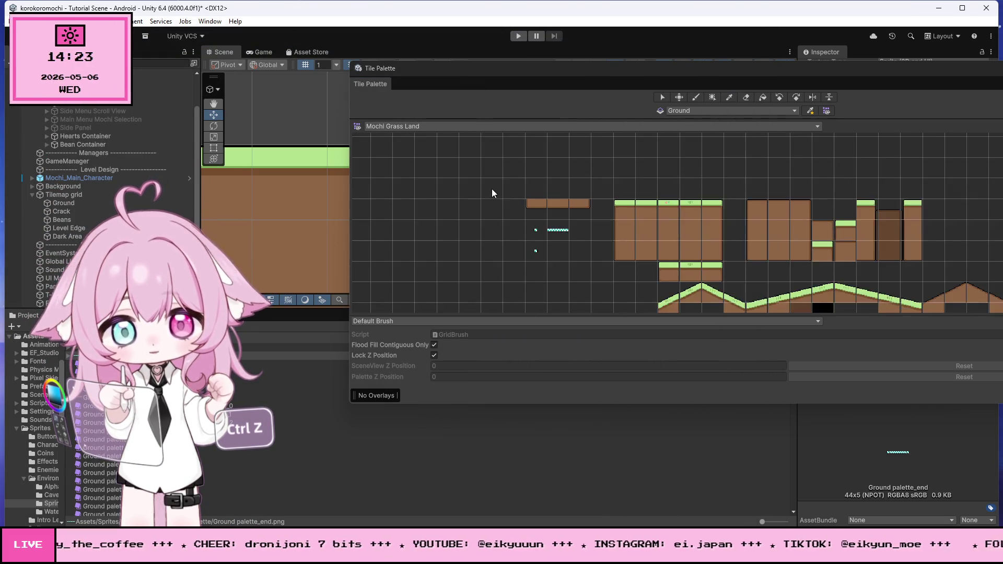
scroll(556, 238, up, 5)
scroll(574, 250, down, 5)
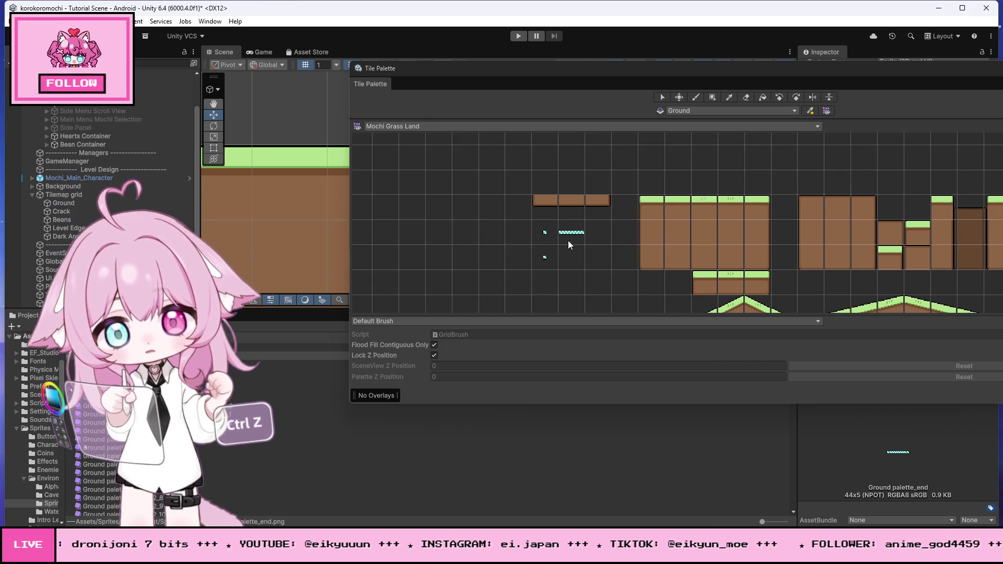
scroll(568, 245, down, 1)
scroll(540, 240, up, 6)
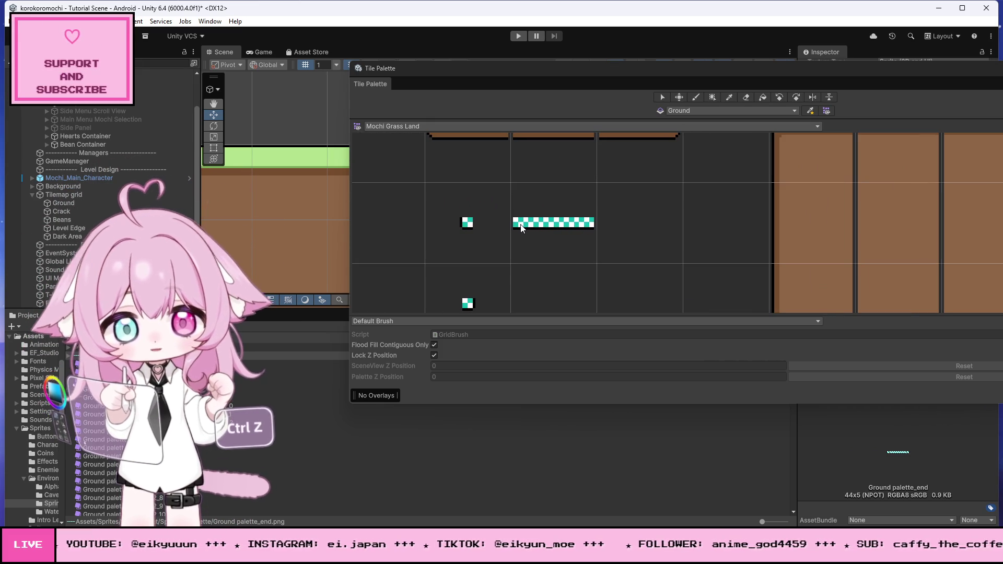
scroll(524, 217, down, 4)
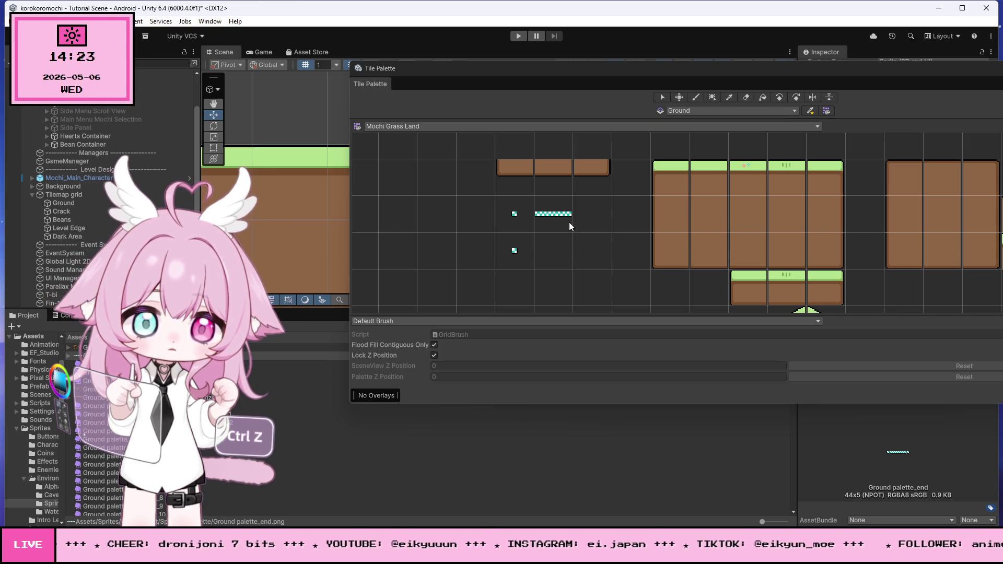
mouse_move(387, 554)
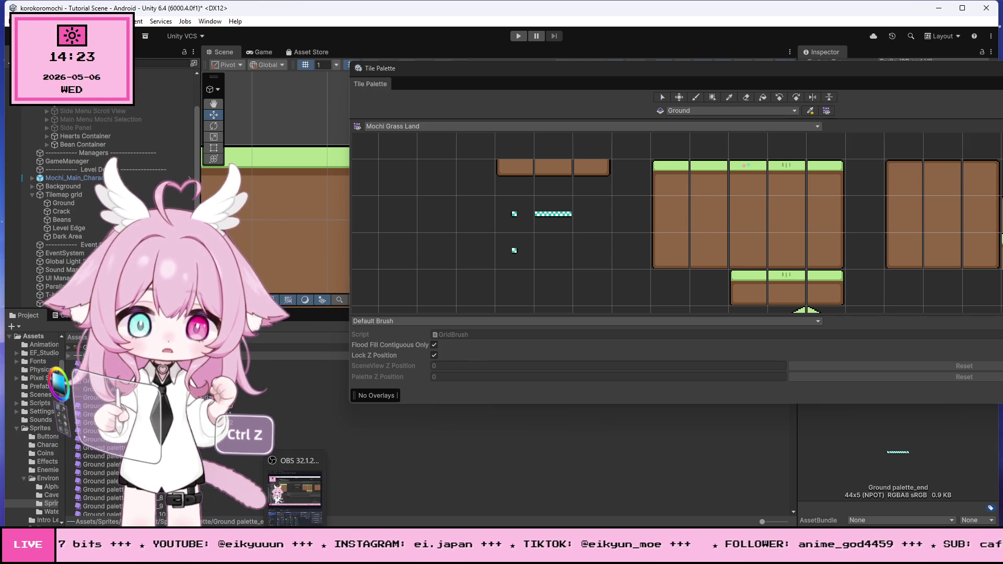
click(314, 554)
text(git)
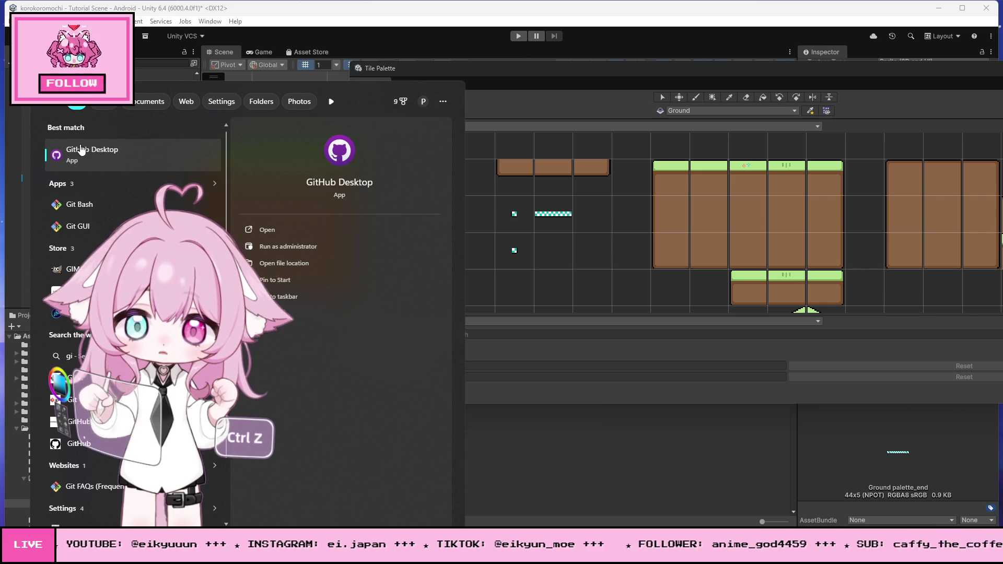
click(117, 171)
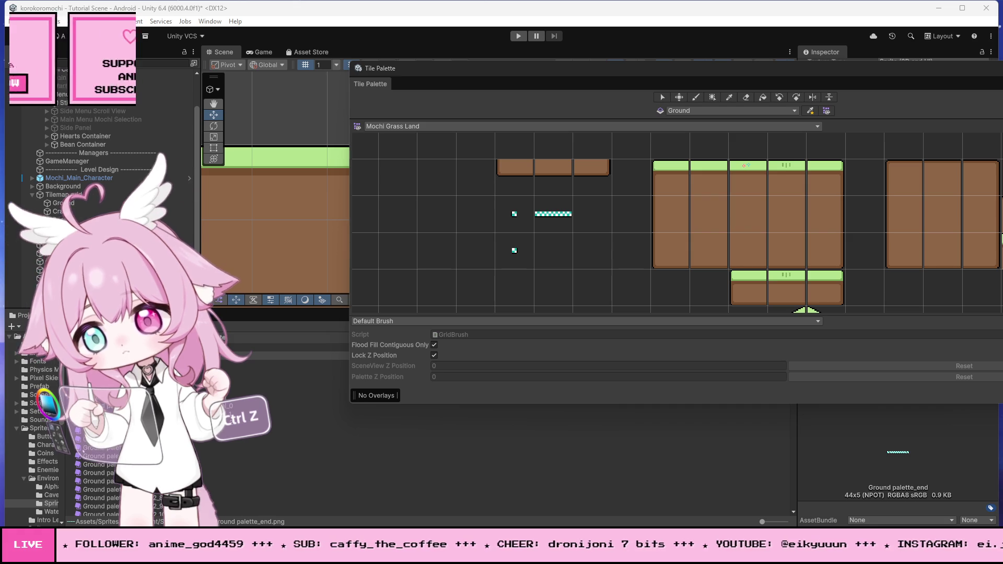
click(291, 416)
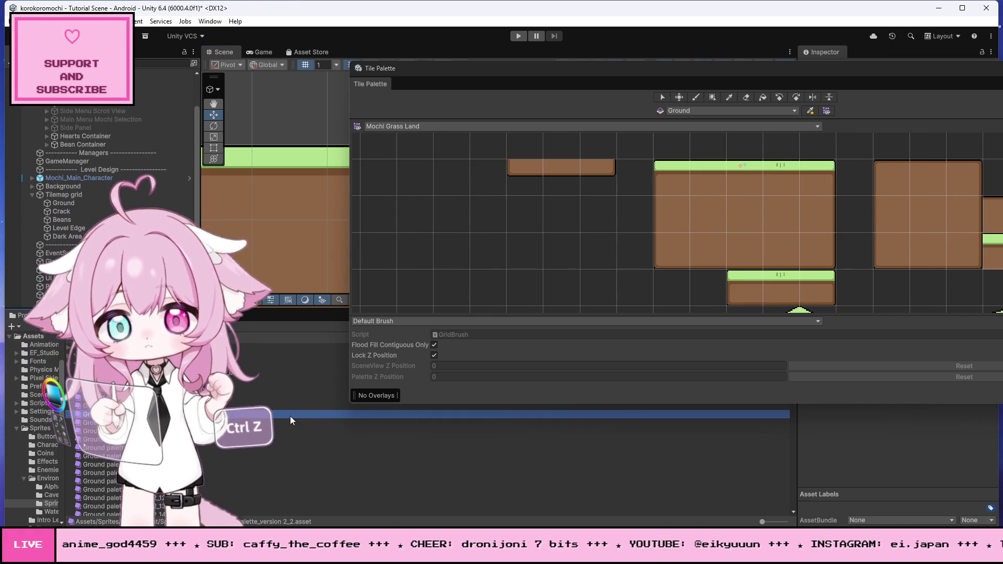
Move the Tile Palette window off the Inspector
mouse_move(909, 75)
mouse_down()
mouse_move(556, 111)
mouse_move(691, 109)
mouse_up()
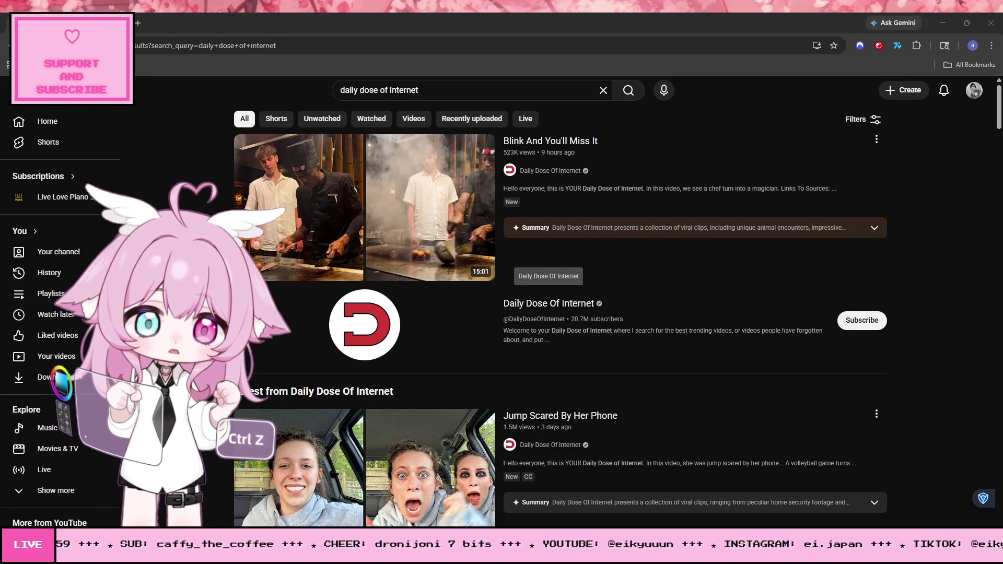
From the Daily Dose Of Internet channel's Videos, play 'Blink And You'll Miss It' fullscreen
click(561, 305)
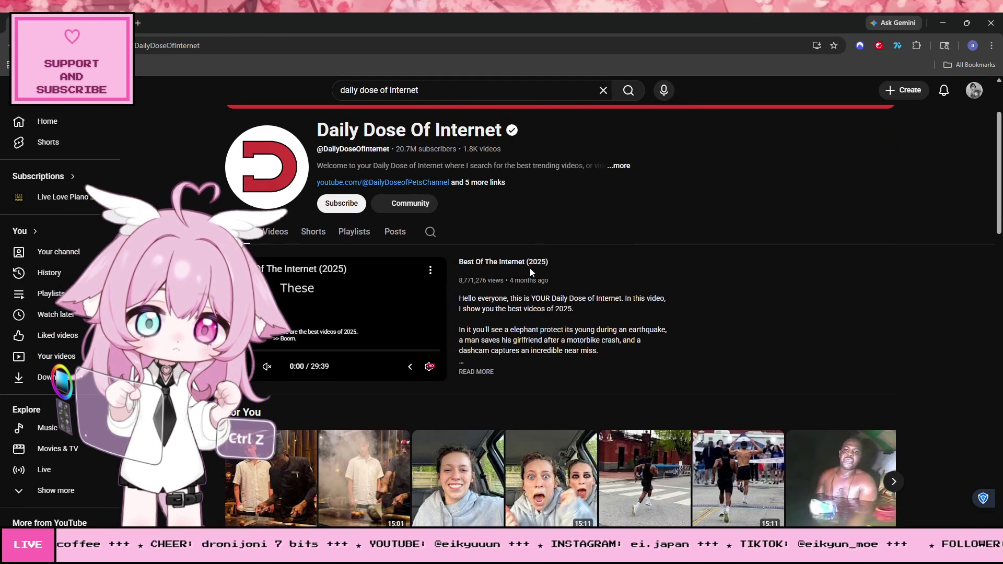
click(261, 232)
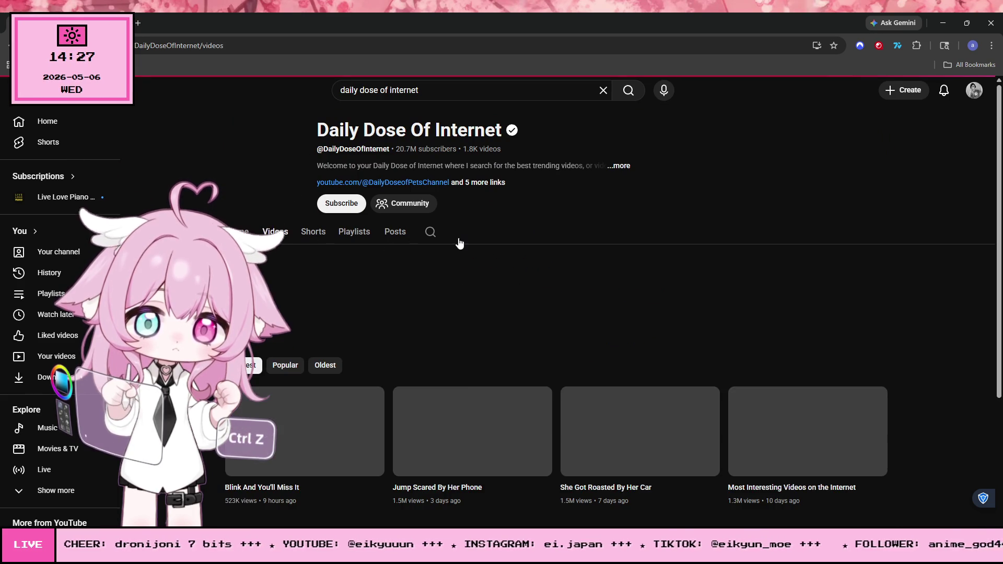
click(314, 397)
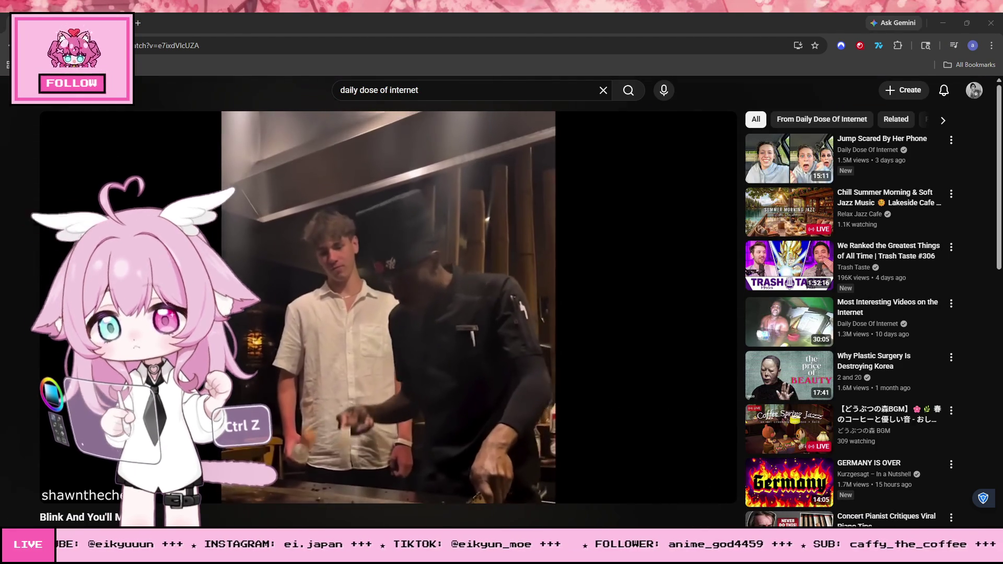
key(f)
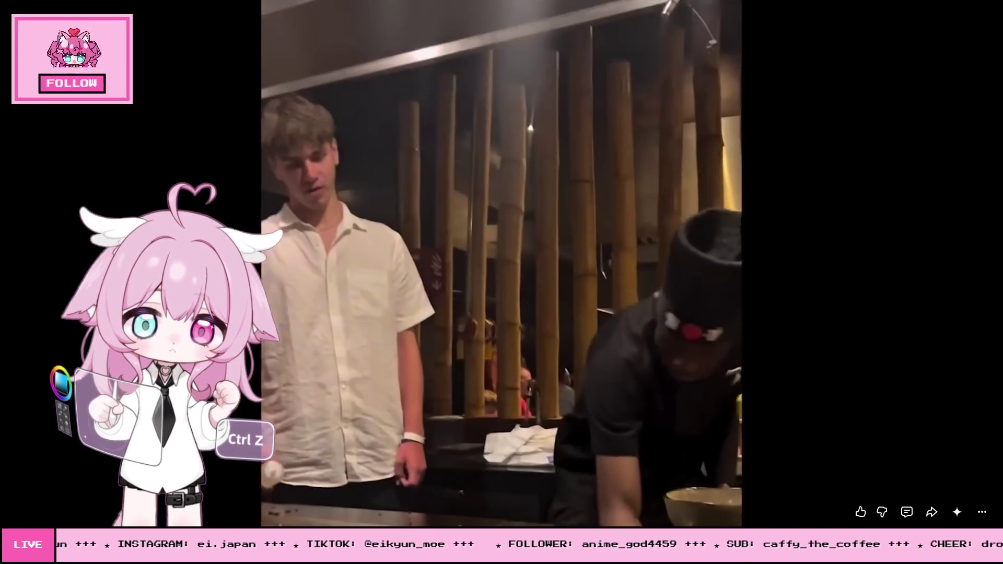
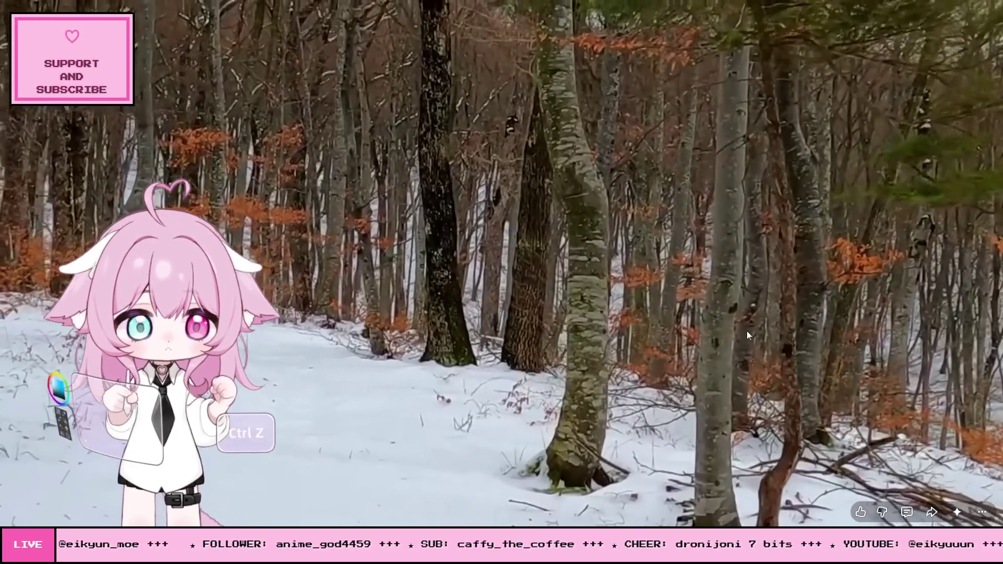
Leave fullscreen and start 'Jump Scared By Her Phone' from the Daily Dose Of Internet videos
key(Escape)
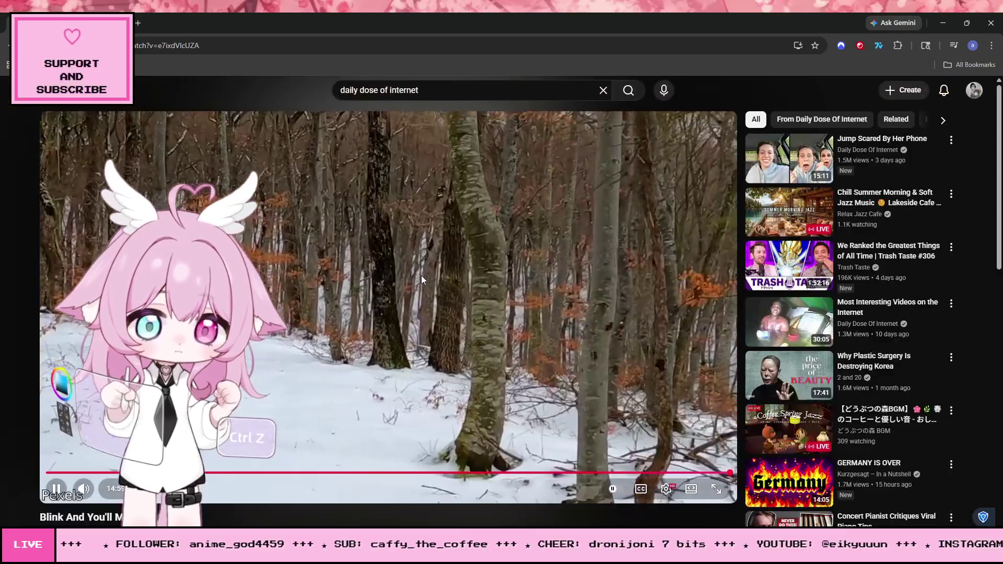
click(2, 49)
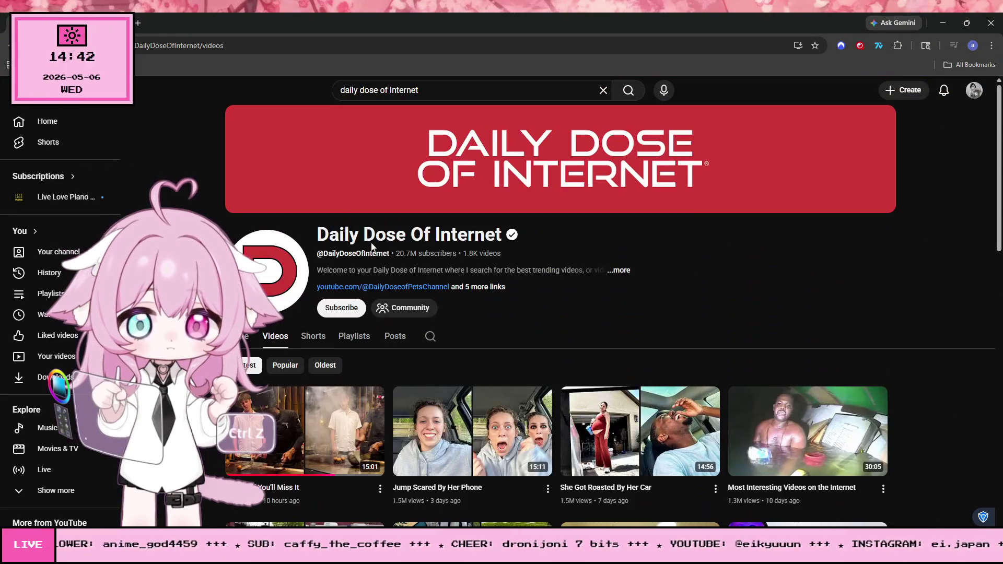
scroll(389, 323, down, 3)
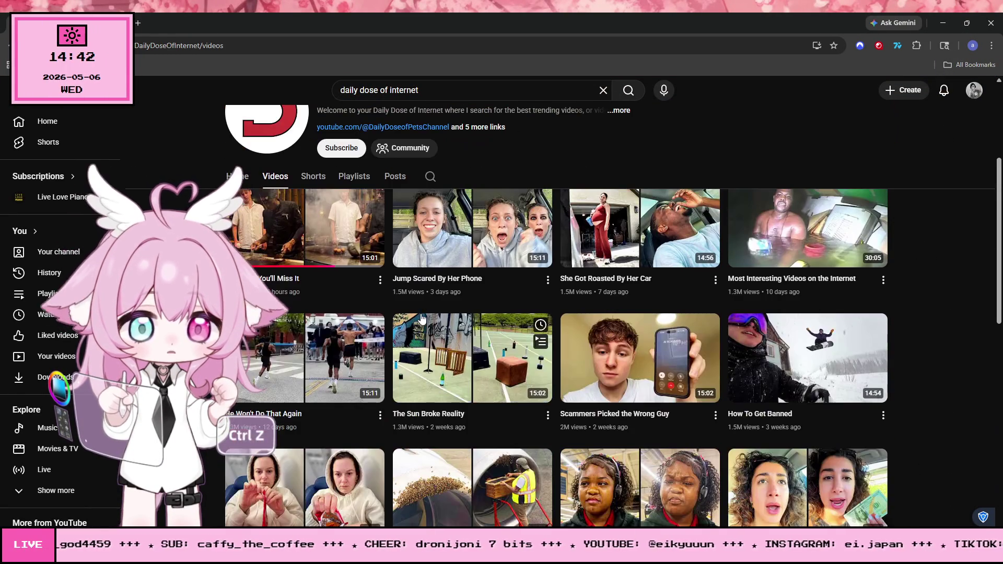
click(734, 380)
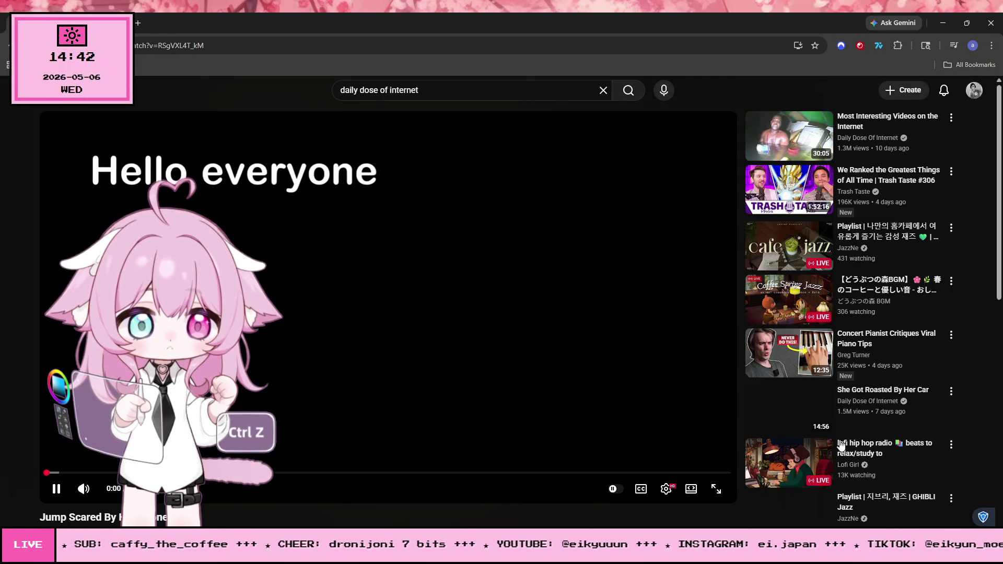
click(716, 488)
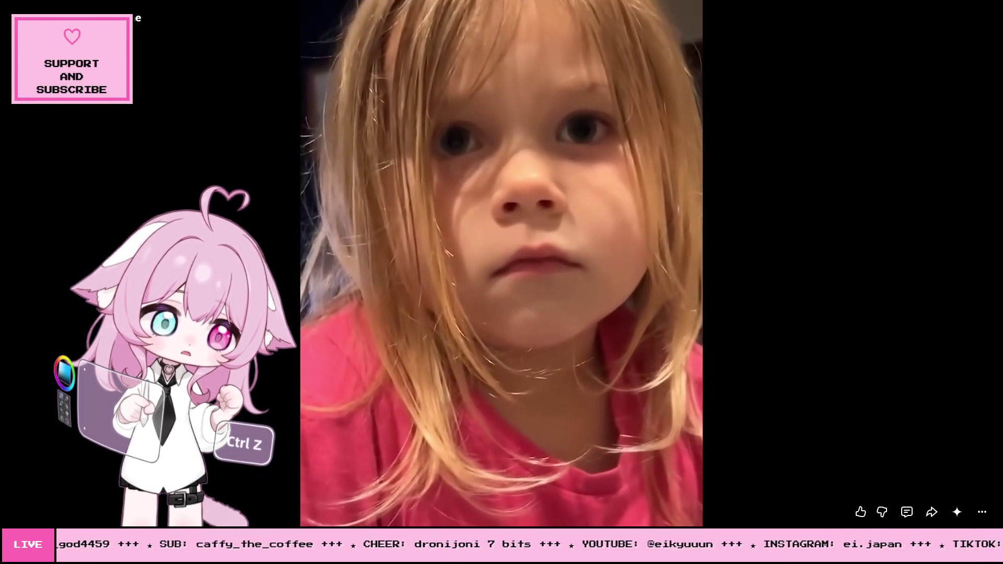
Exit fullscreen on 'Jump Scared By Her Phone' after watching to about 4:52
key(Escape)
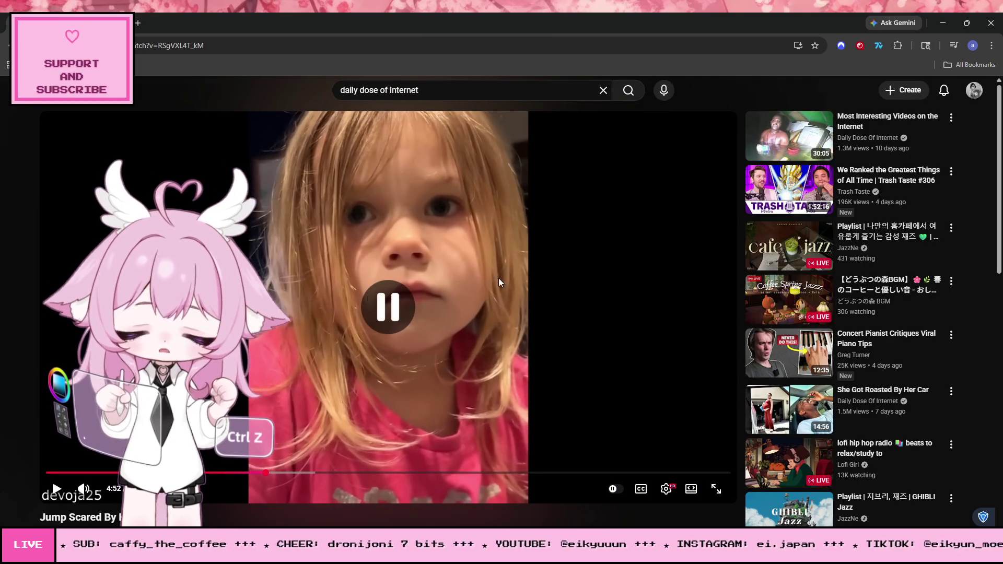
Pause the video, close the browser and switch to the Unity editor
click(412, 295)
click(991, 24)
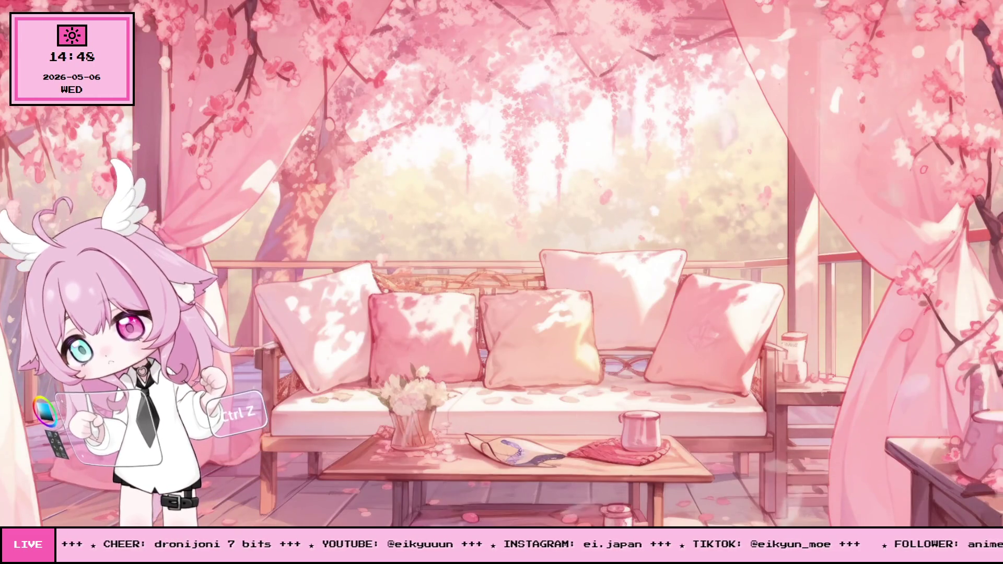
key(alt+Tab)
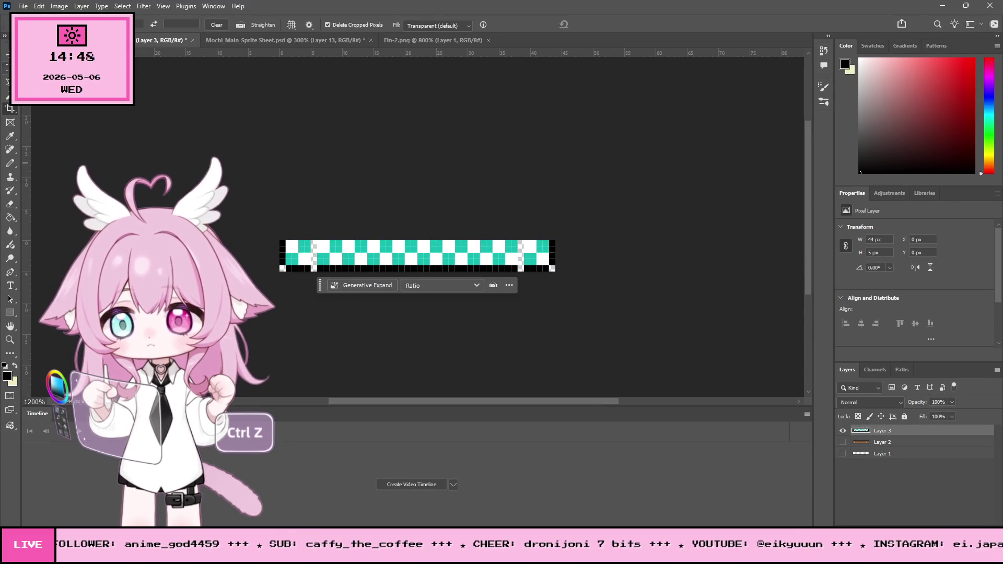
Nudge the strip's left 5x5 end block one pixel right and the right block one pixel left
key(m)
mouse_move(280, 239)
mouse_down()
mouse_move(298, 251)
mouse_move(308, 292)
mouse_up()
key(v)
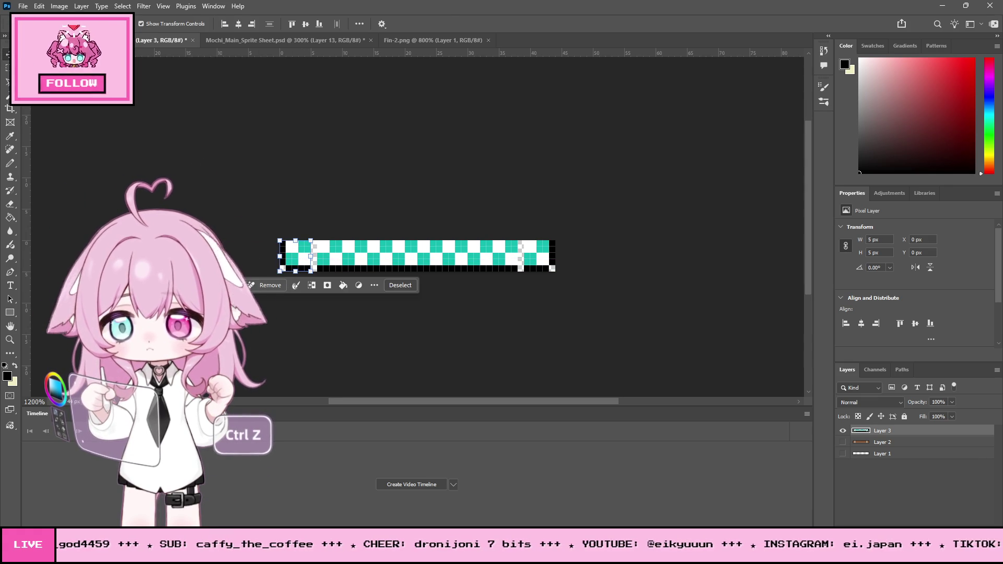
key(Right)
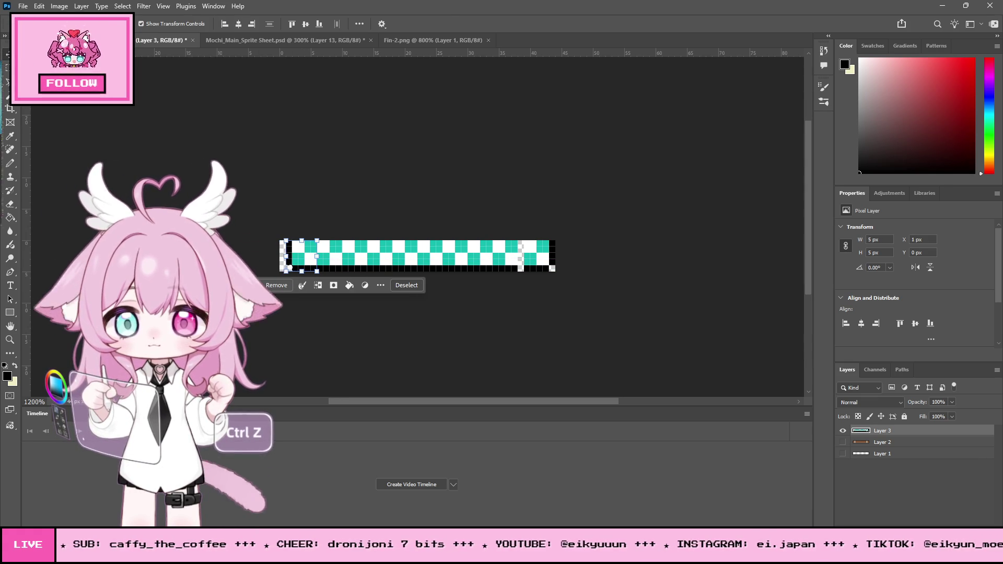
key(m)
key(ctrl+d)
drag(558, 236, 523, 291)
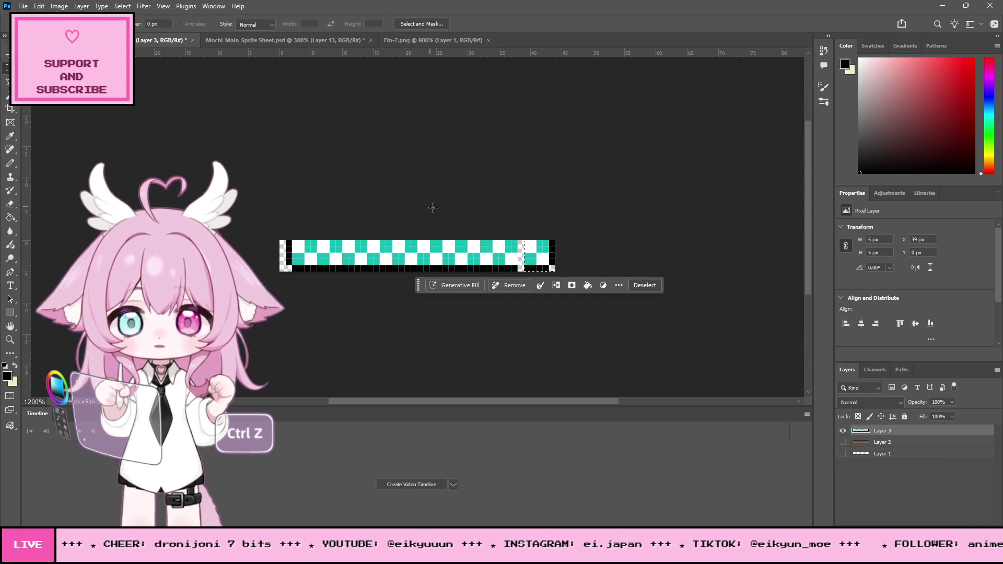
key(v)
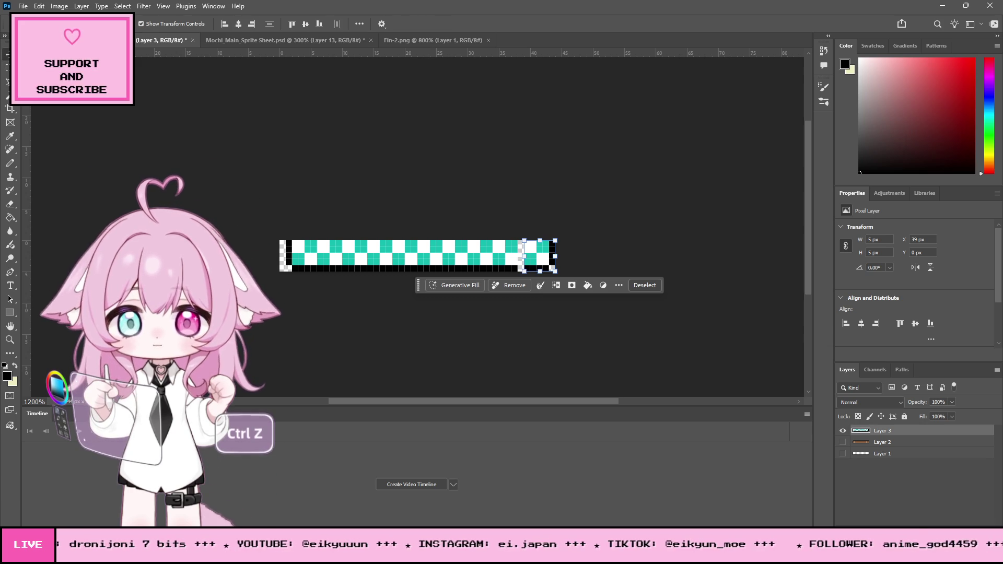
key(Left)
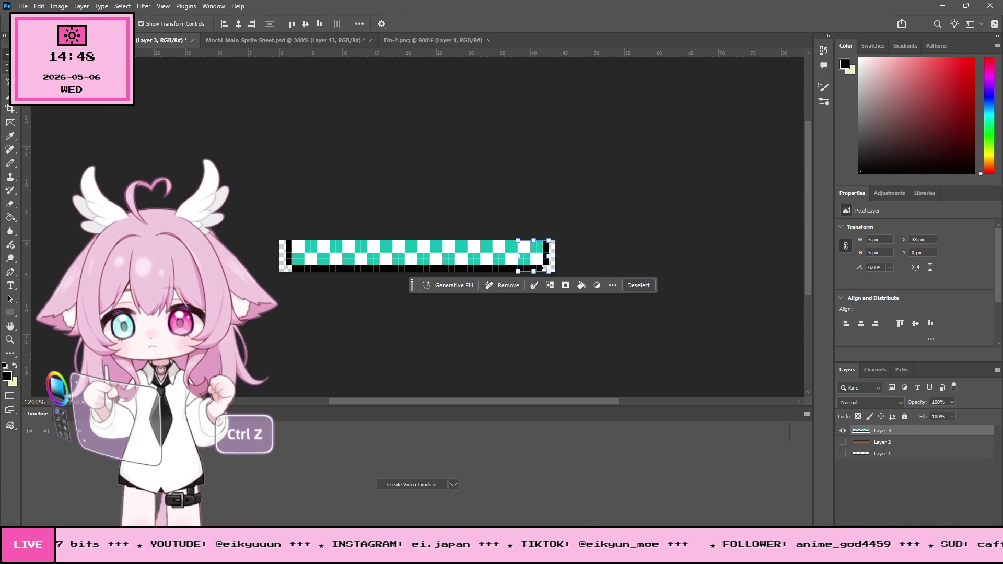
key(m)
key(ctrl+z)
Crop off the empty transparent end columns, leaving a 42 × 5 px canvas
key(c)
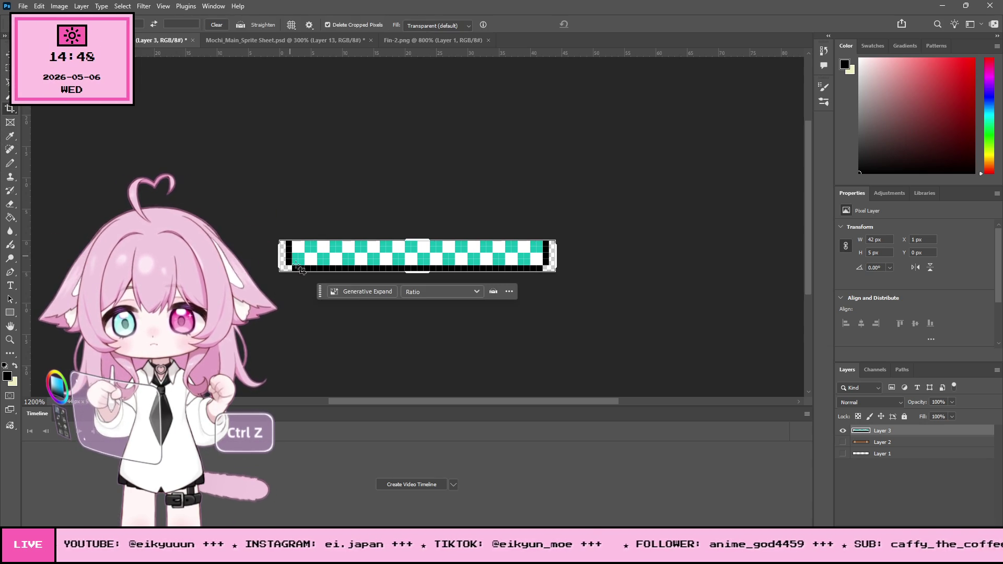
drag(278, 257, 282, 257)
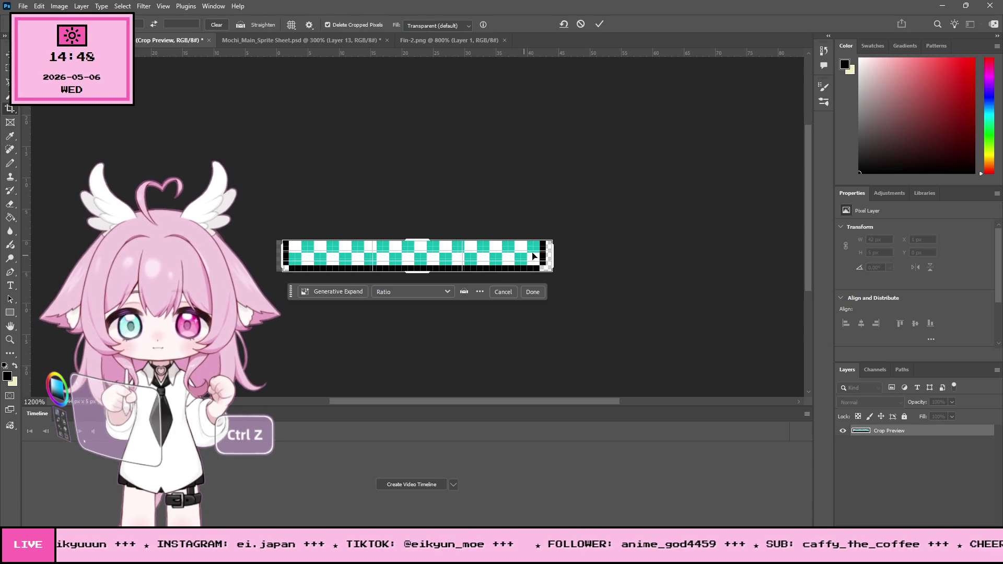
drag(552, 256, 550, 254)
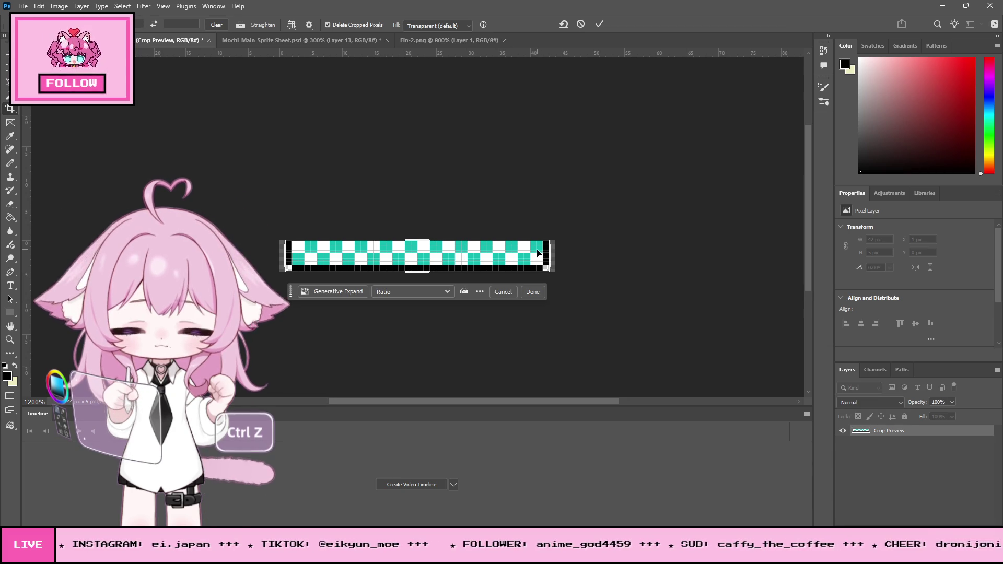
key(Return)
click(23, 6)
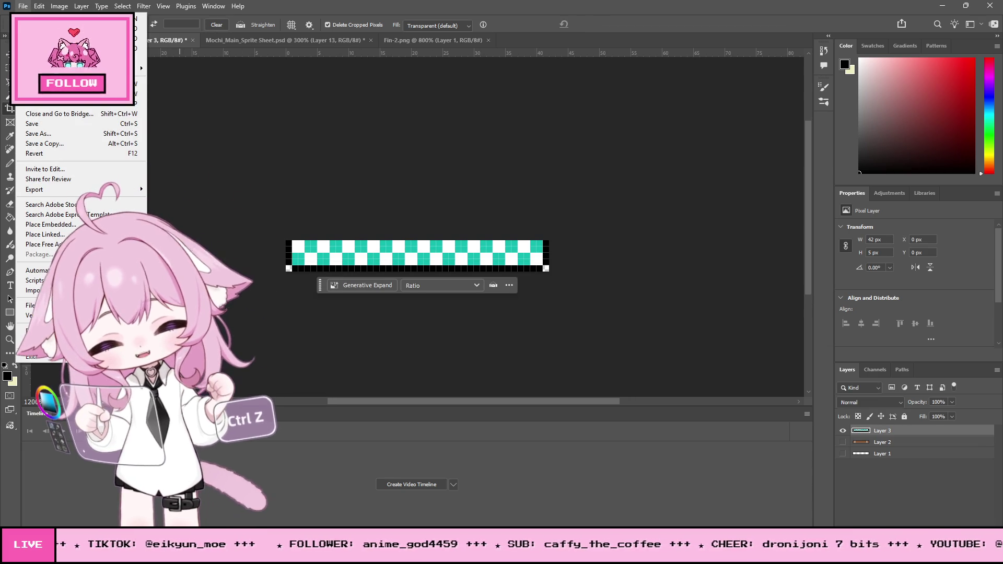
Save the checkered bar as a PNG (Ground palette_end_level) with the default PNG options
click(79, 139)
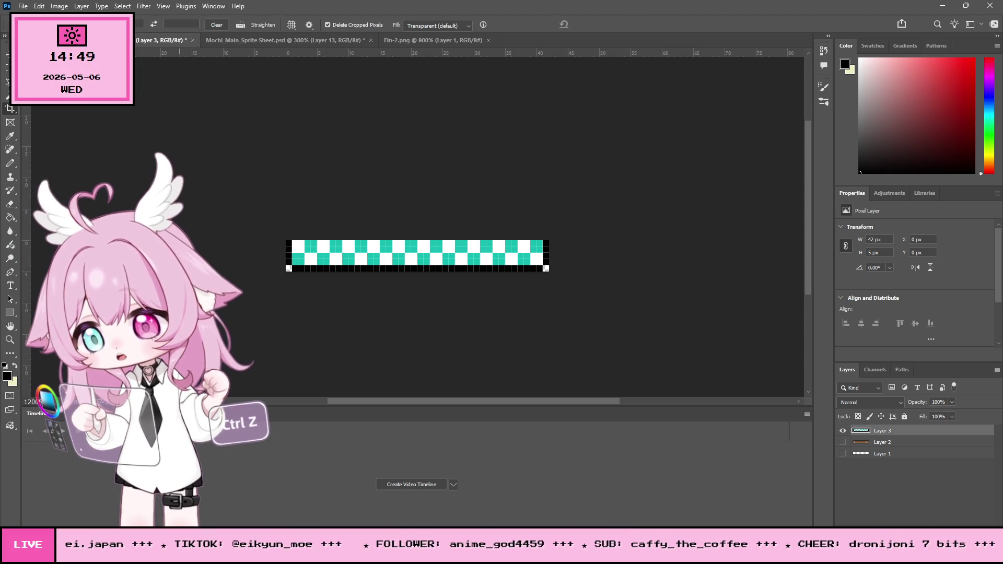
key(ctrl+s)
click(558, 163)
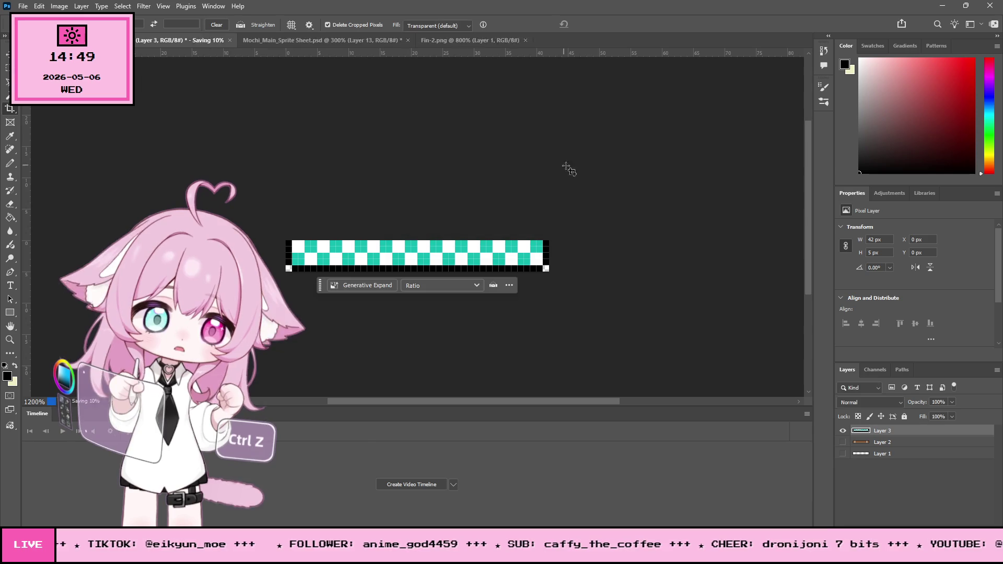
click(364, 549)
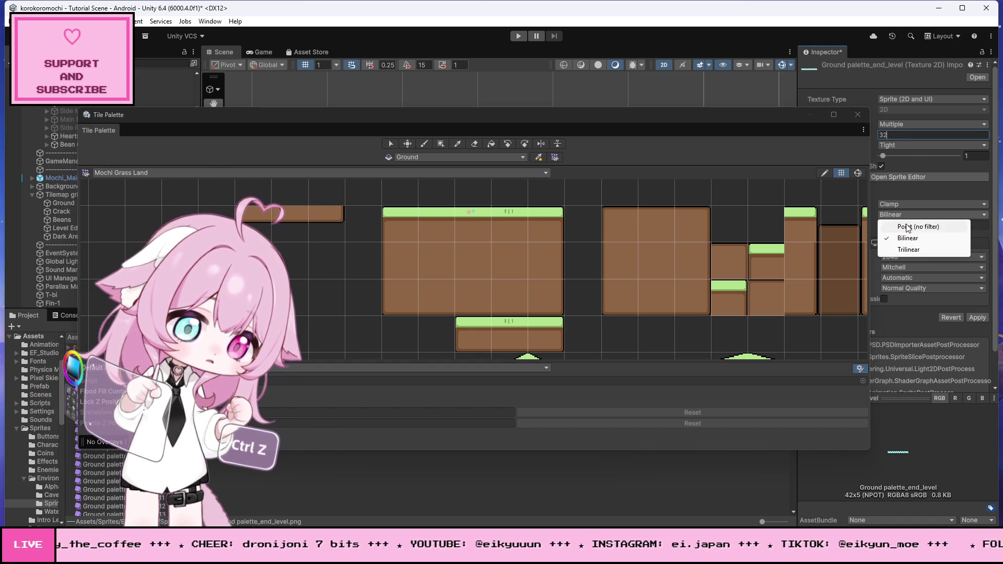
Set Ground palette_end_level to Point (no filter) and save it as a new palette tile
click(907, 228)
scroll(939, 225, down, 2)
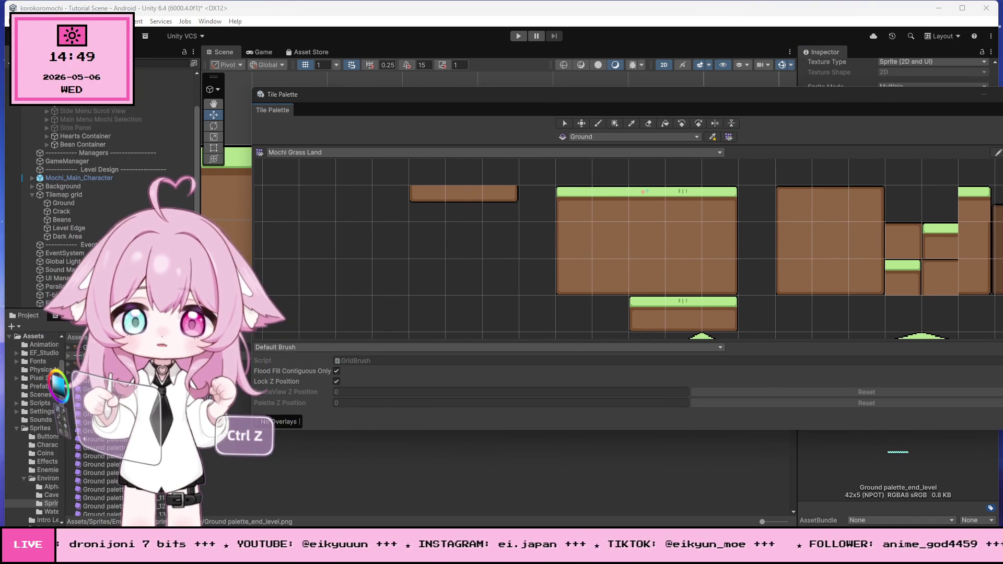
drag(422, 230, 422, 229)
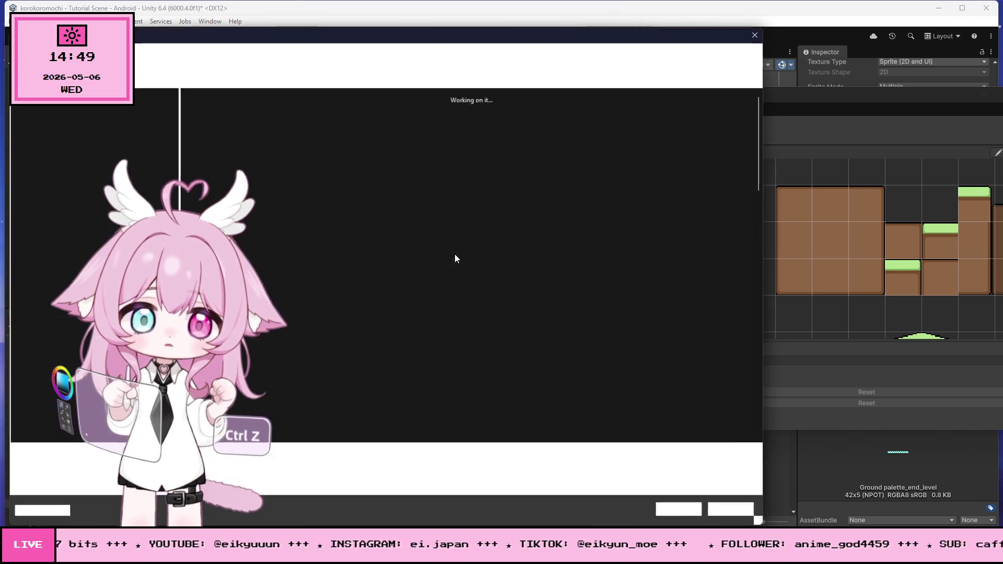
click(679, 510)
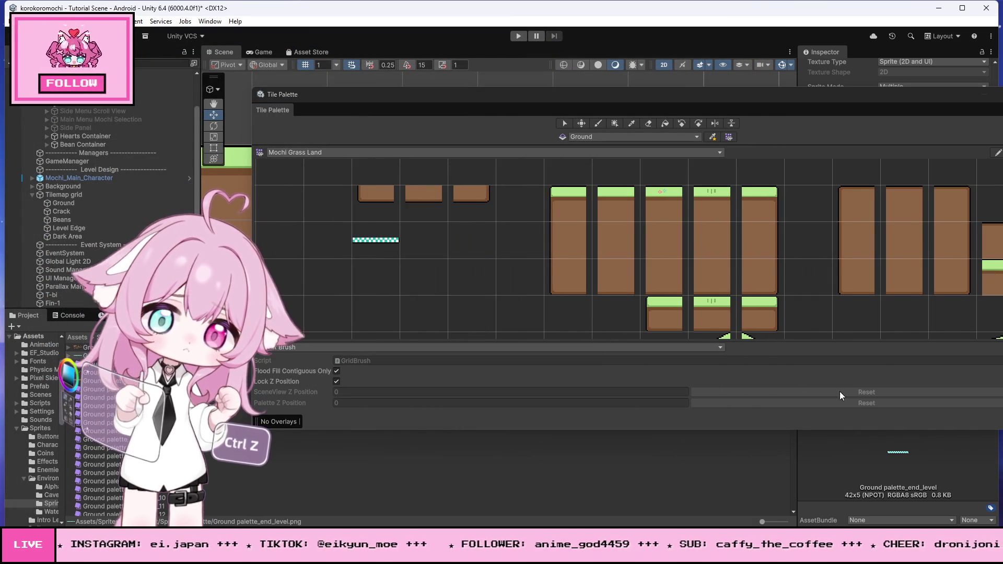
drag(964, 97, 820, 127)
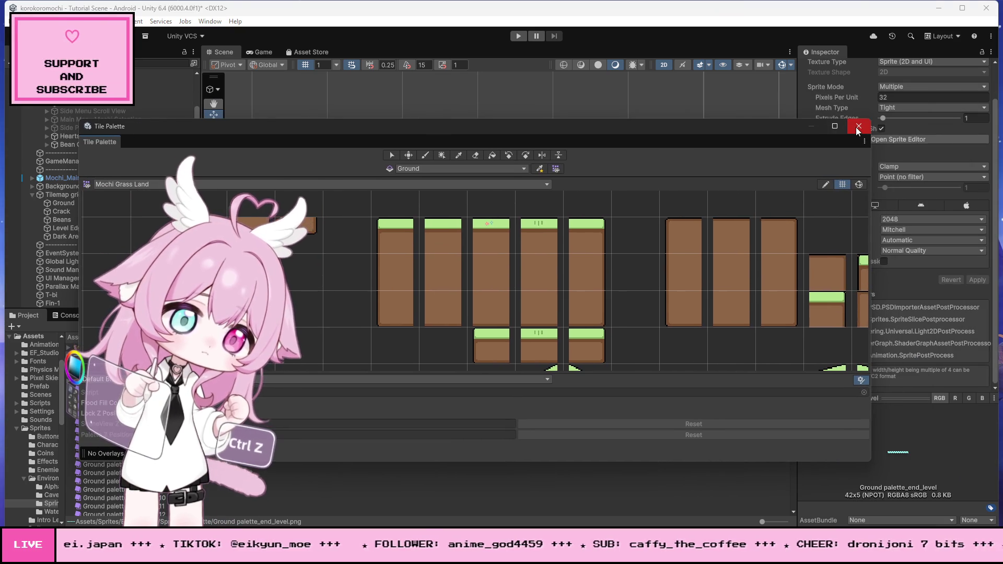
Open the finish bar sprite in the Sprite Editor and choose Grid By Cell Size slicing
click(855, 127)
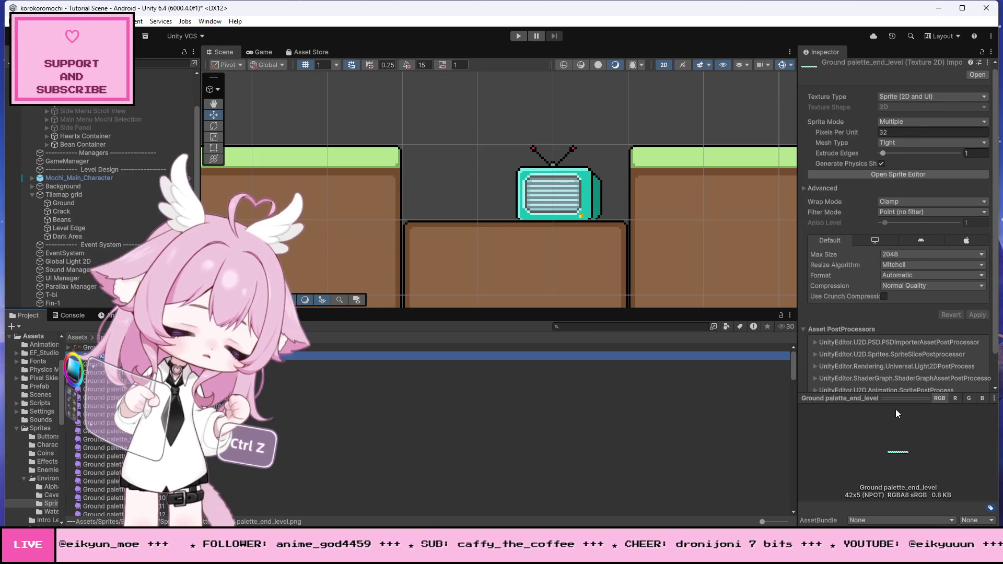
scroll(885, 211, down, 1)
scroll(891, 215, up, 1)
click(885, 177)
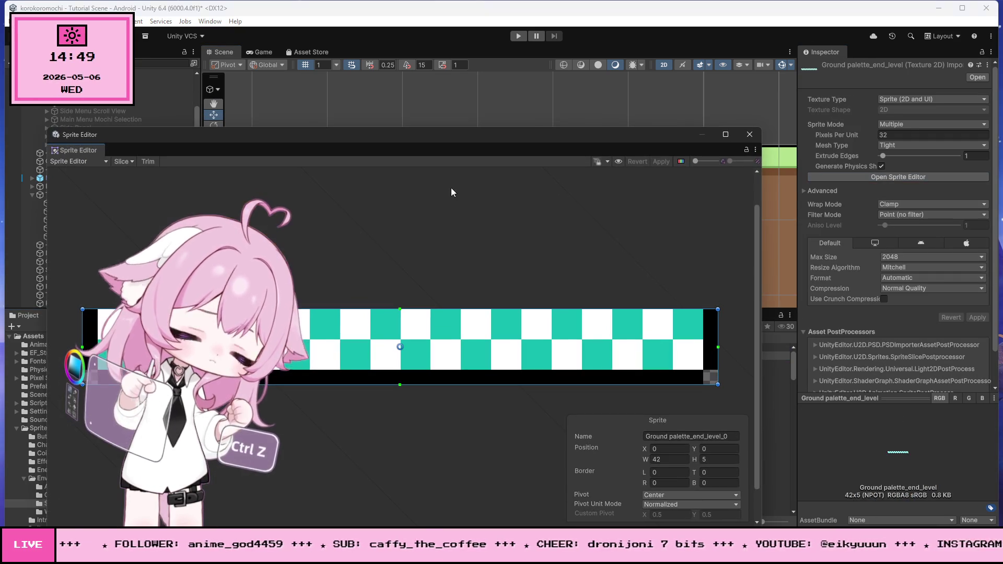
click(128, 158)
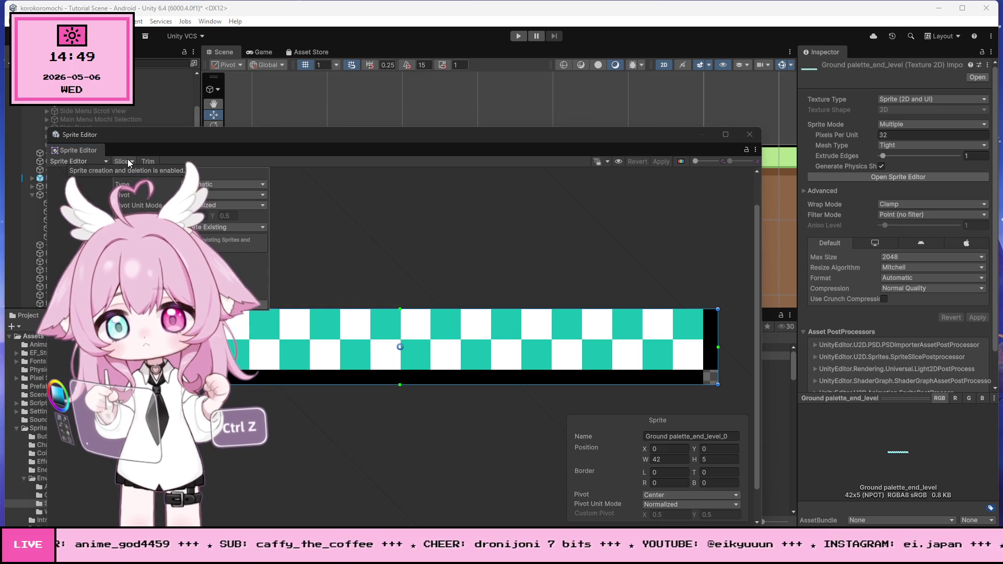
click(216, 195)
click(218, 186)
click(218, 186)
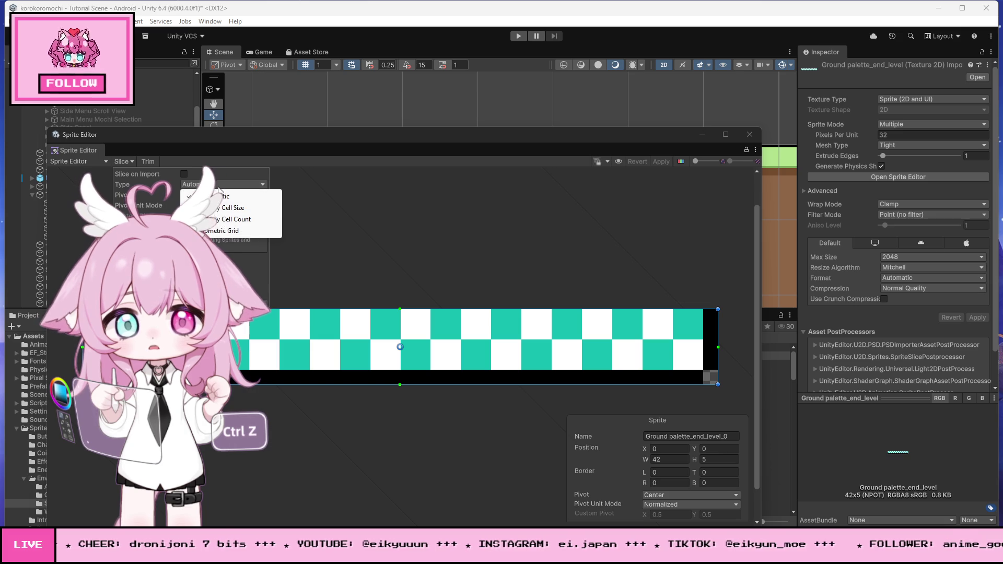
click(230, 207)
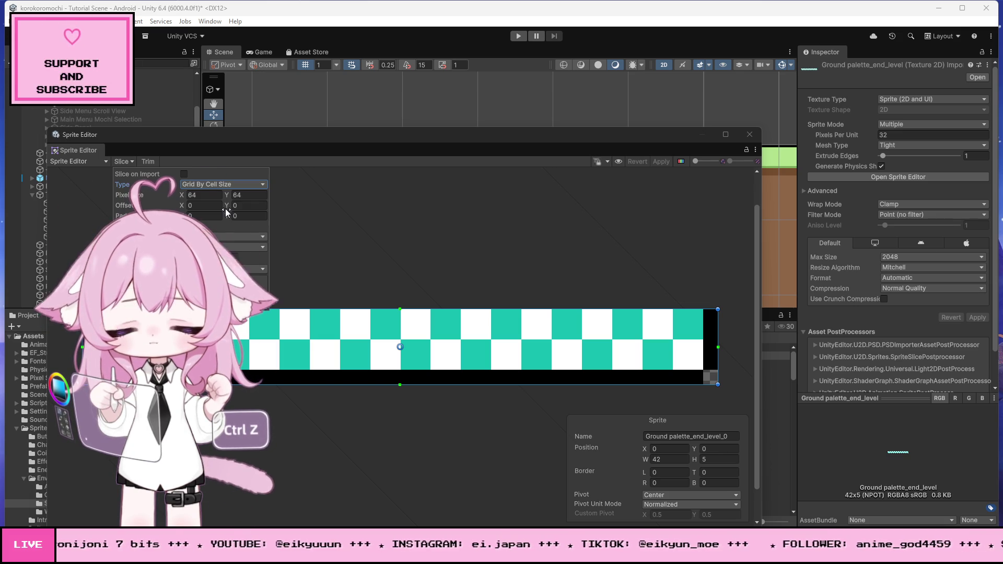
Set the slice cell size to 32 by 32 pixels
double_click(201, 195)
text(32)
key(Tab)
text(5)
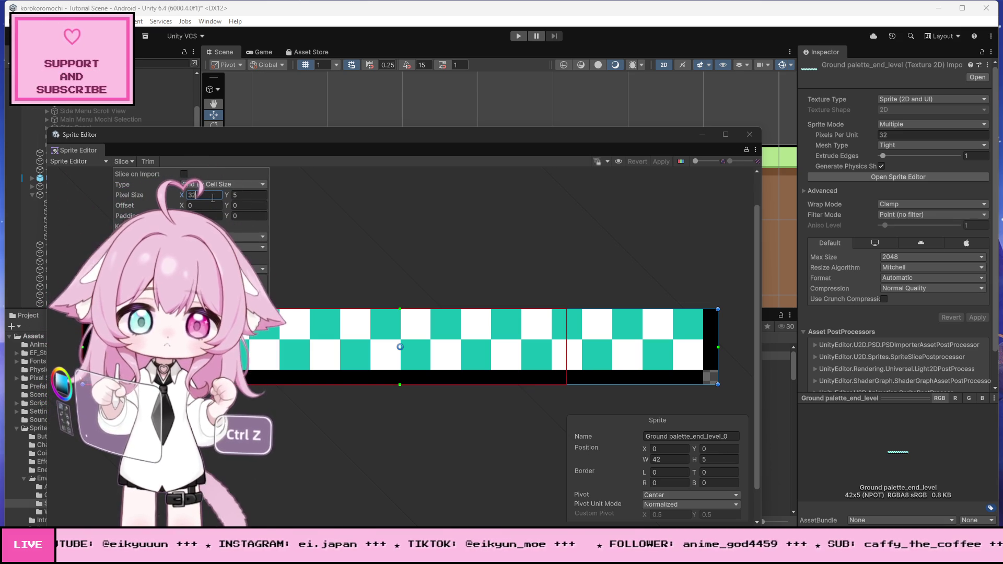
key(Tab)
text(32)
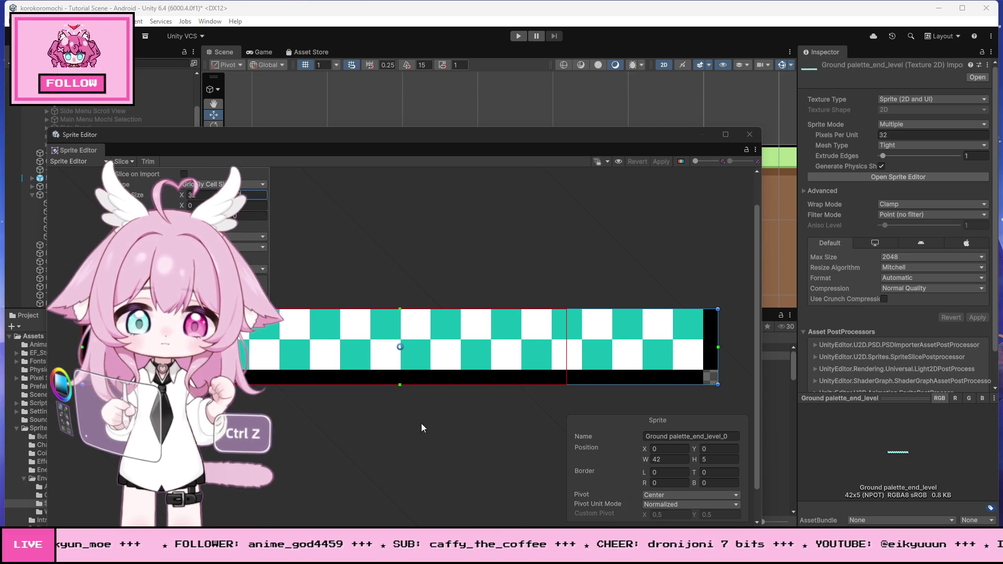
click(214, 185)
Switch slice type back to Automatic and reset the sprite's right border to 0
click(215, 196)
click(213, 184)
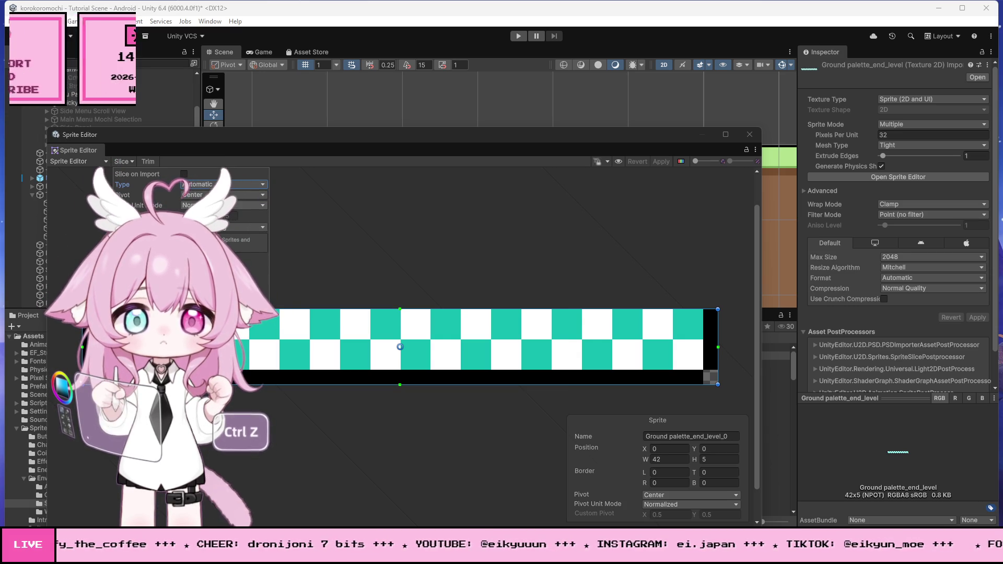
drag(717, 347, 189, 339)
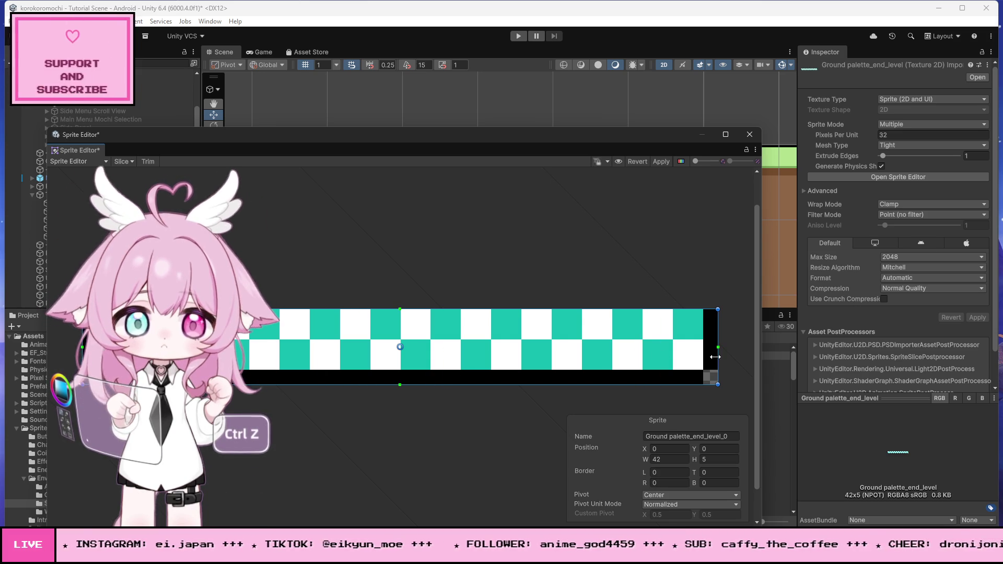
drag(188, 347, 717, 370)
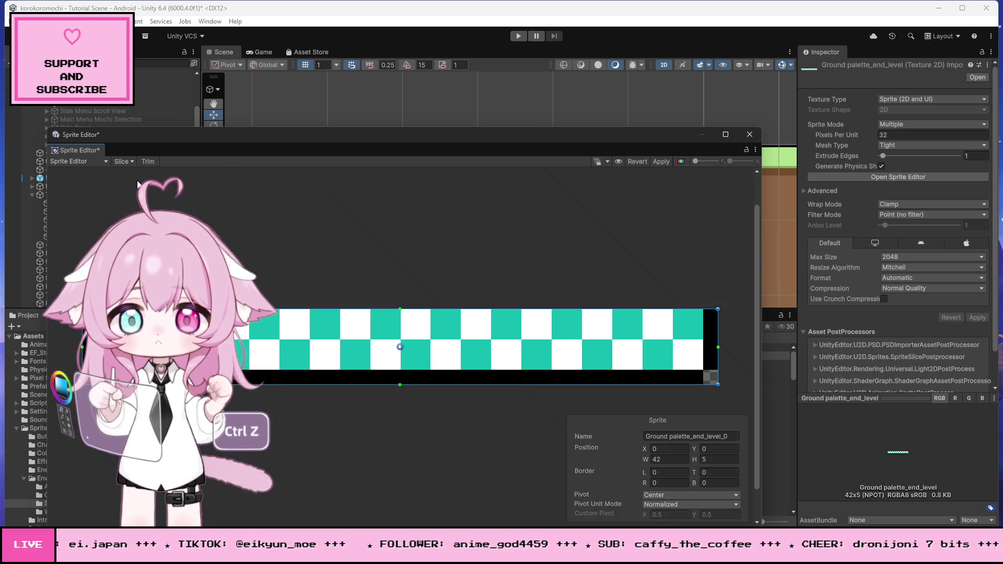
Close the Slice panel without slicing and return to Photoshop
click(125, 162)
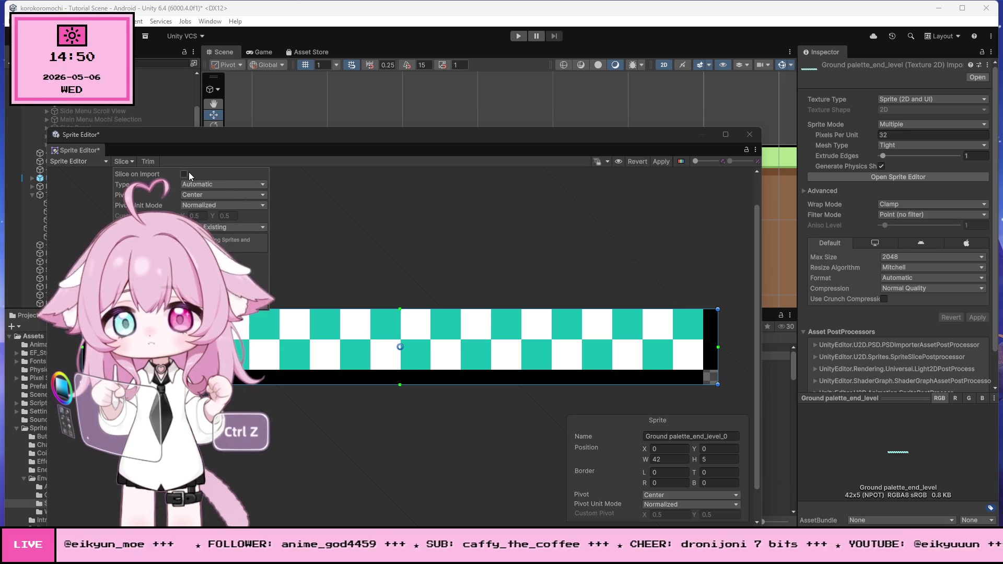
click(202, 184)
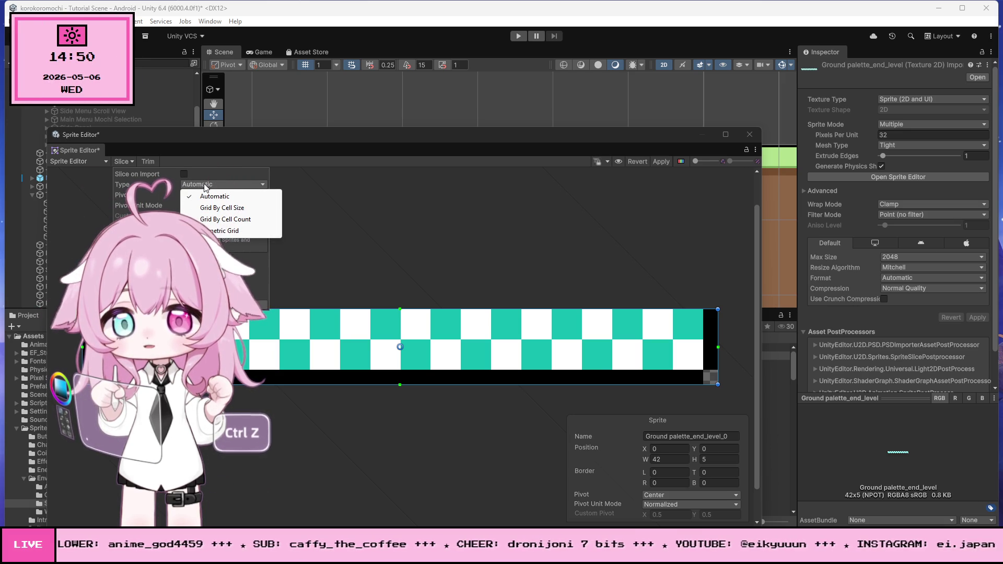
key(Escape)
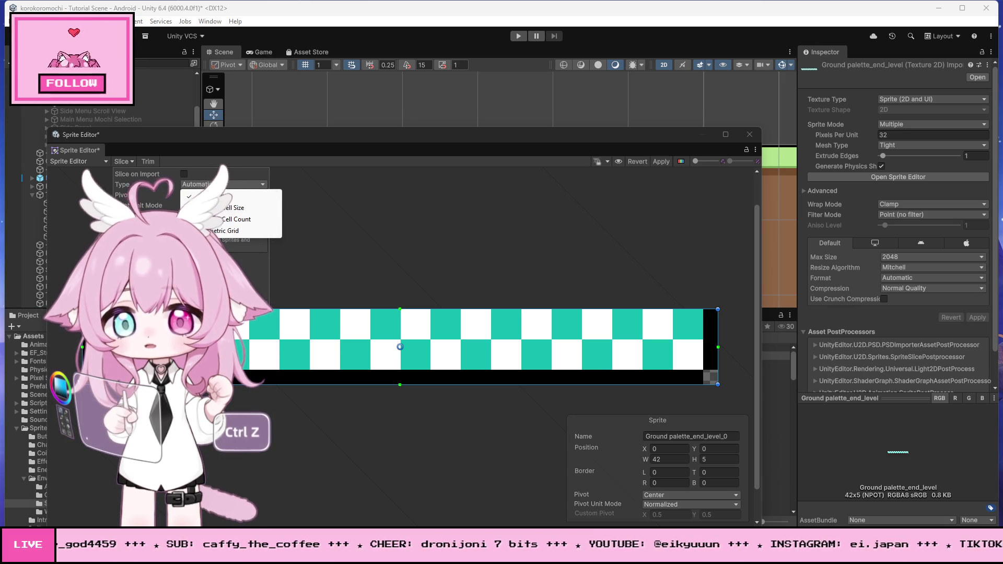
click(364, 556)
click(364, 556)
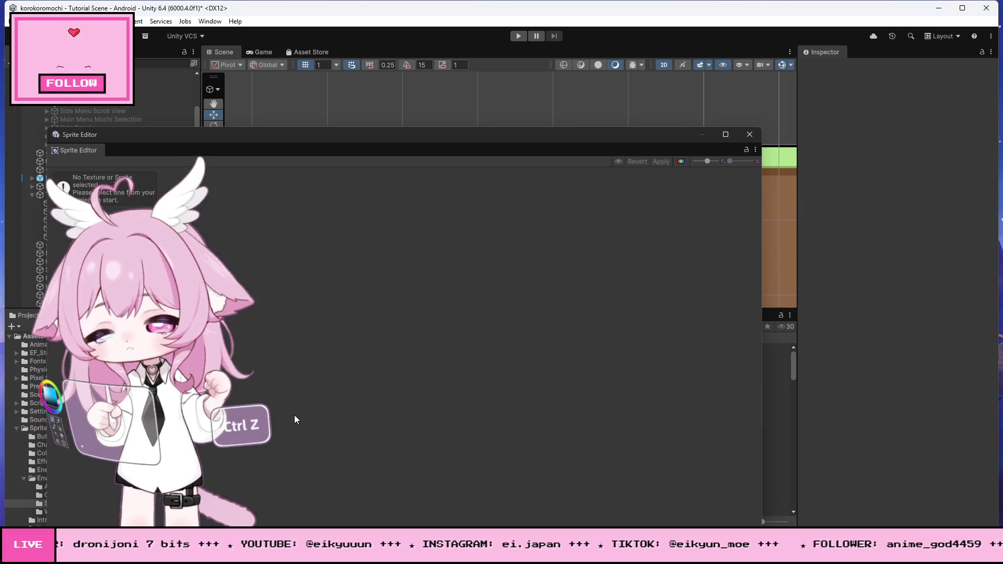
key(alt+Tab)
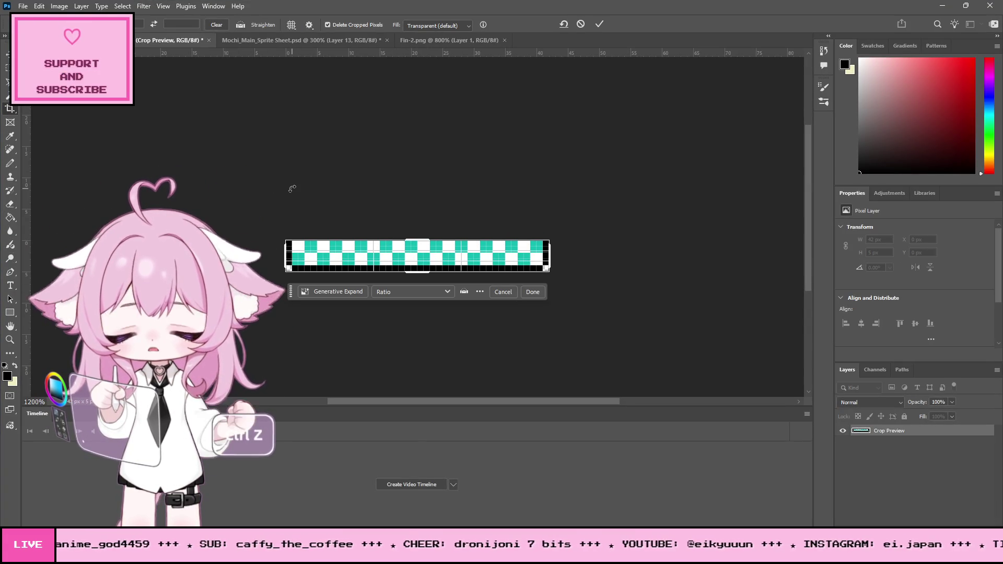
Cancel the pending crop and undo back to the full level canvas with brown panels
click(5, 73)
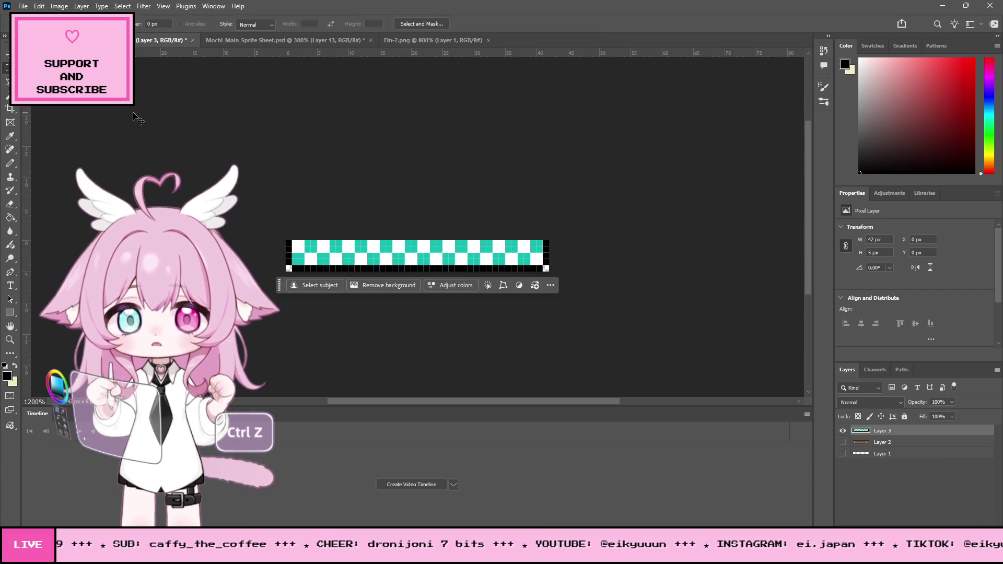
key(ctrl+z)
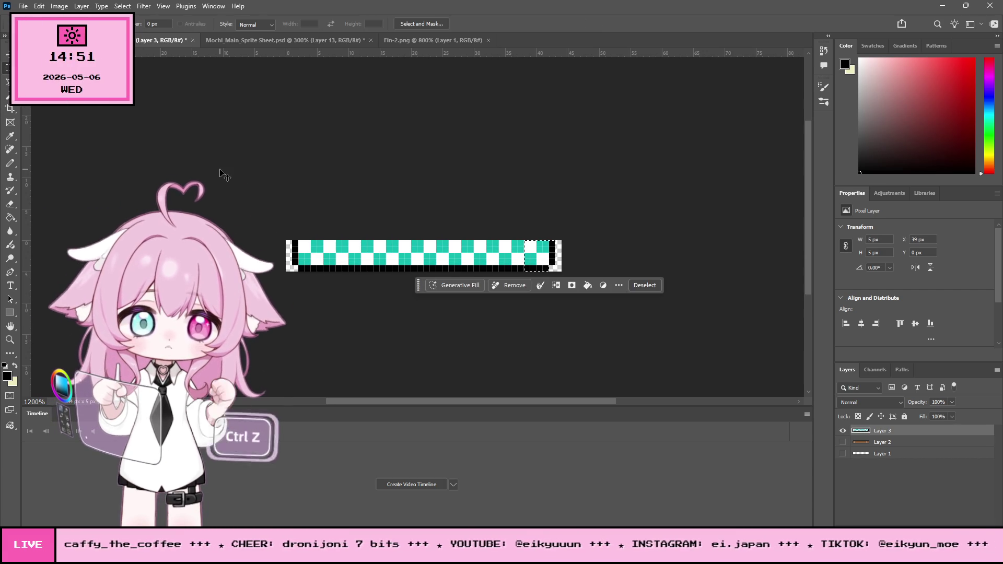
key(ctrl+z)
key(ctrl+z)
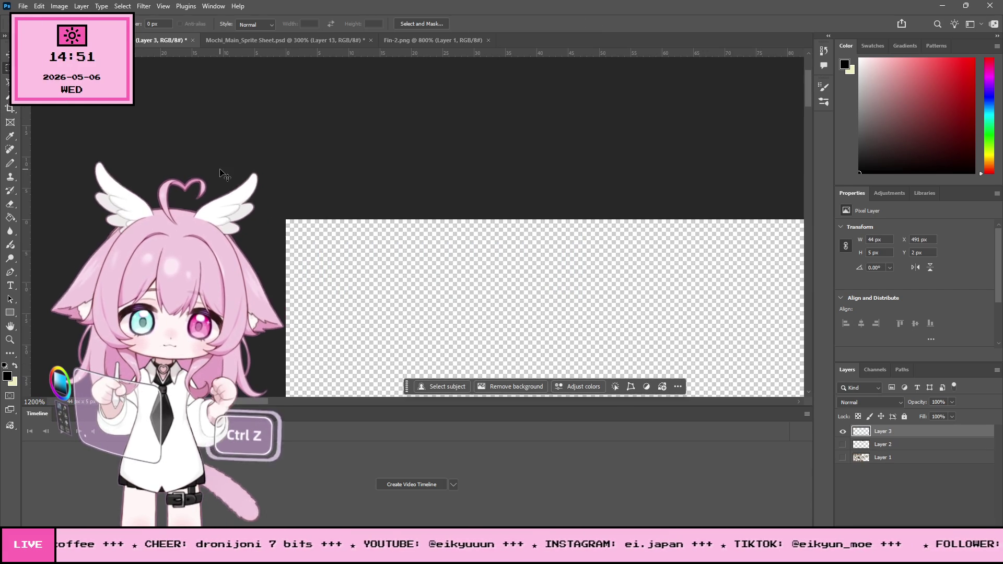
key(ctrl+z)
mouse_move(249, 403)
mouse_down()
mouse_move(548, 400)
mouse_move(544, 386)
mouse_up()
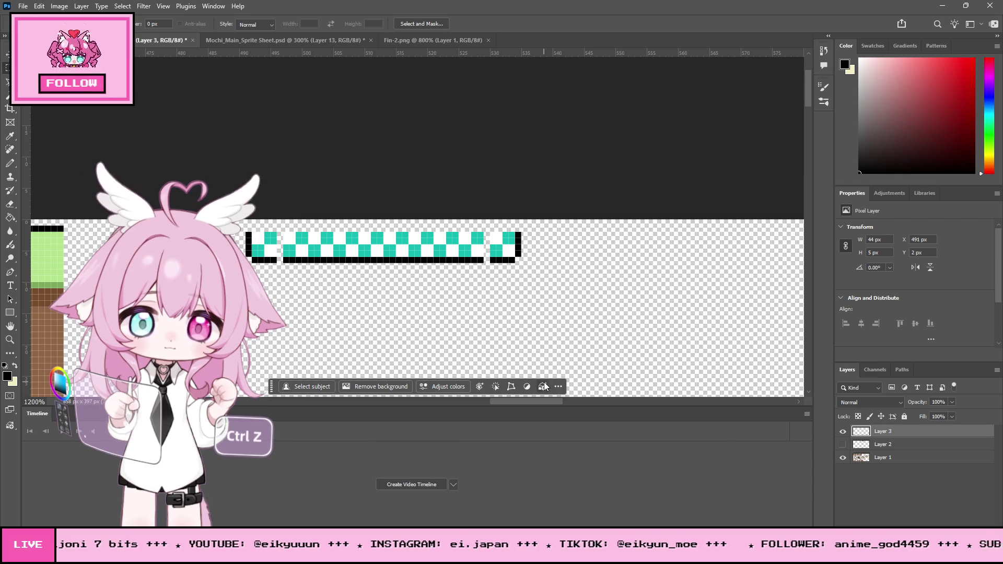
key(ctrl+z)
scroll(317, 175, down, 3)
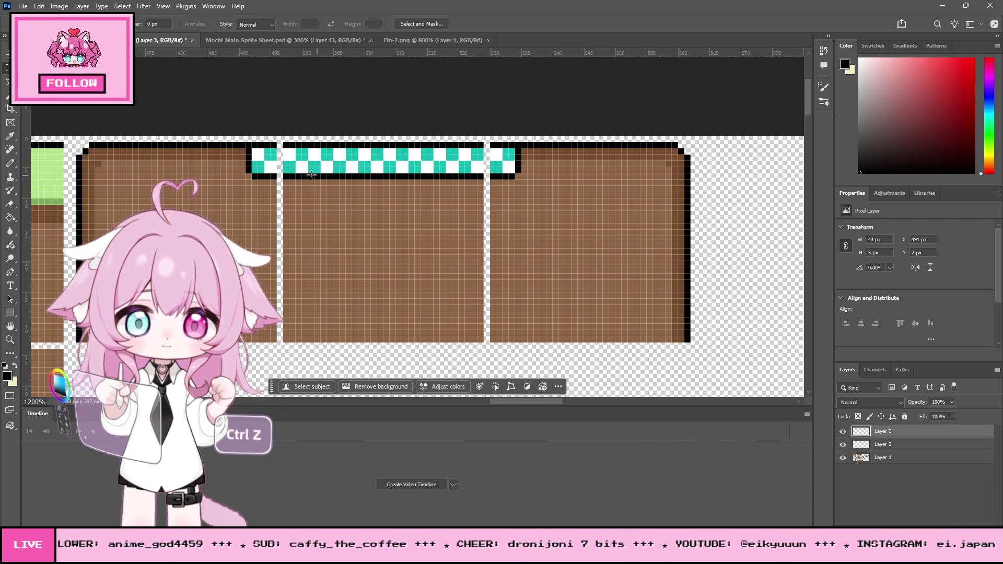
Crop the canvas around the brown ground panels topped by the checkered strip
click(9, 107)
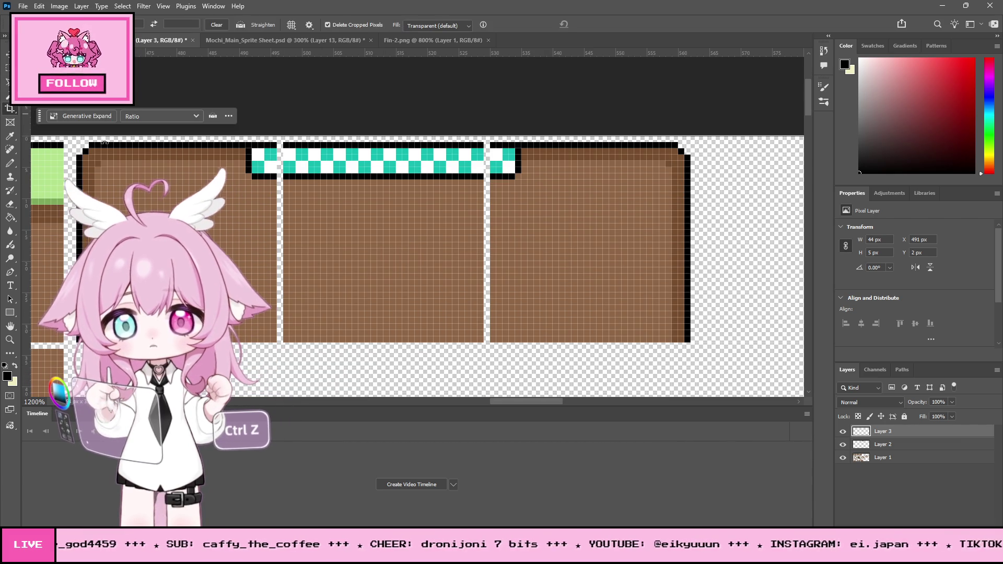
mouse_move(77, 142)
mouse_down()
mouse_move(679, 342)
mouse_move(730, 336)
mouse_move(692, 340)
mouse_up()
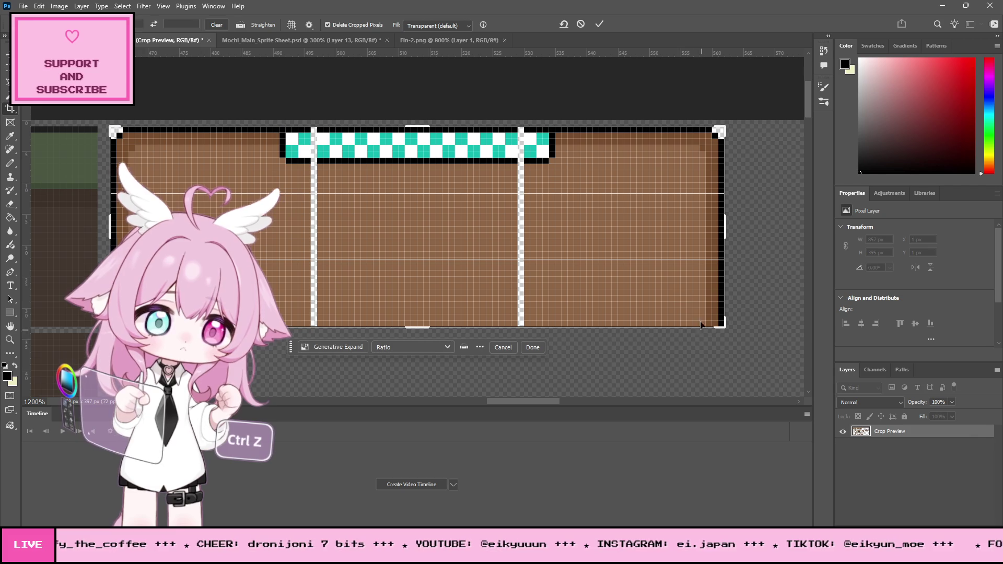
key(Return)
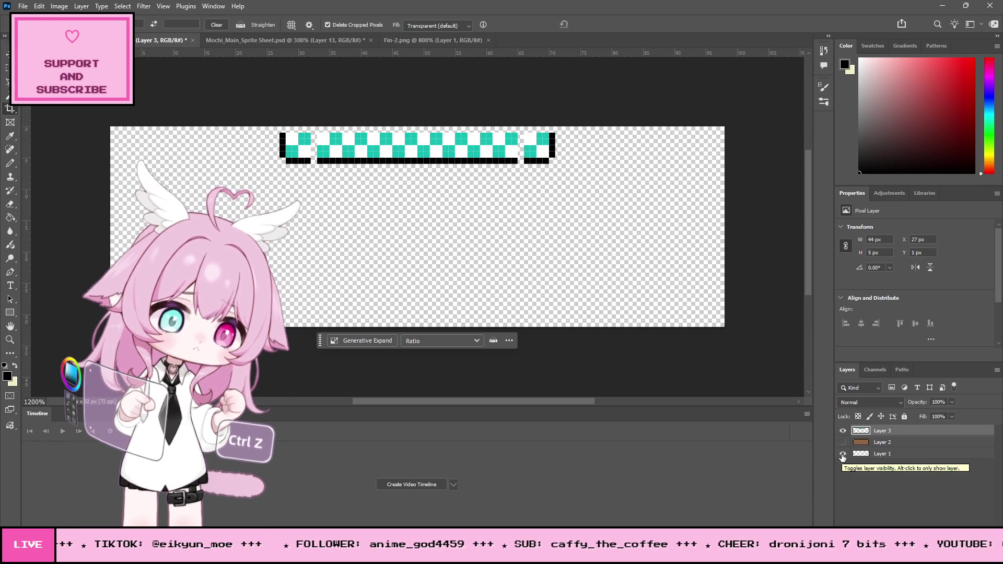
drag(843, 453, 843, 442)
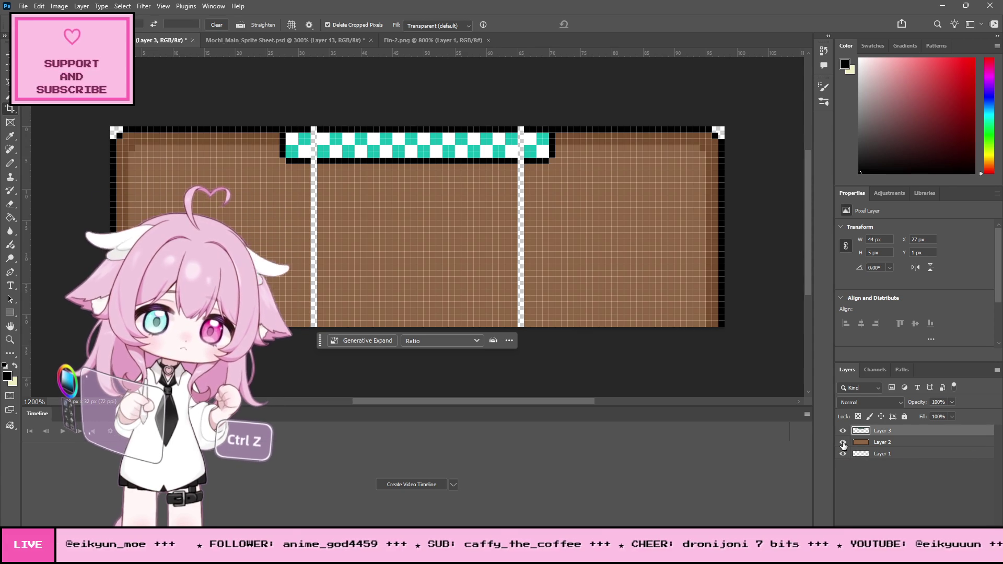
Hide Layer 2's brown panels, fix strip pixels with Pencil and Eraser, then switch to Unity
click(843, 443)
click(843, 443)
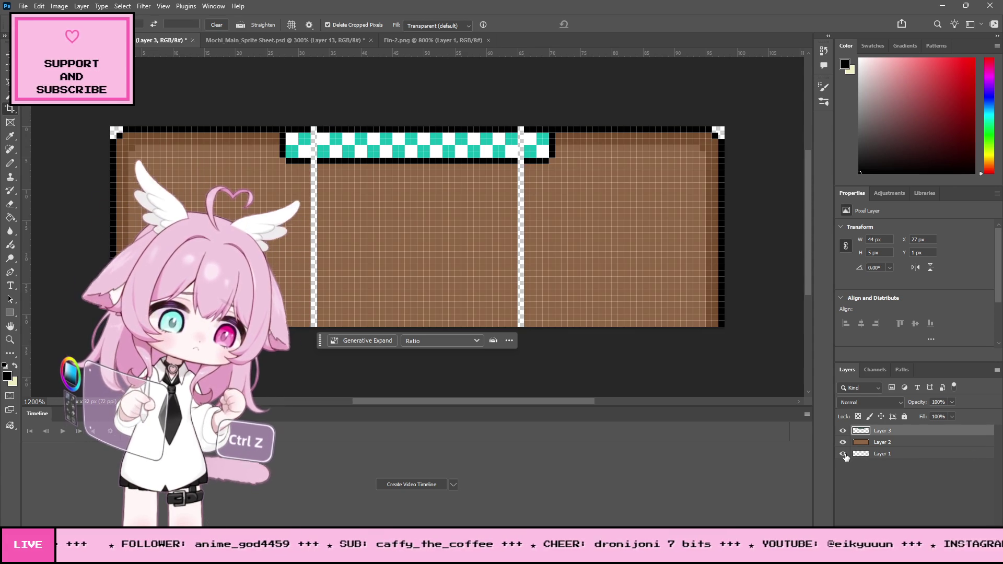
click(844, 443)
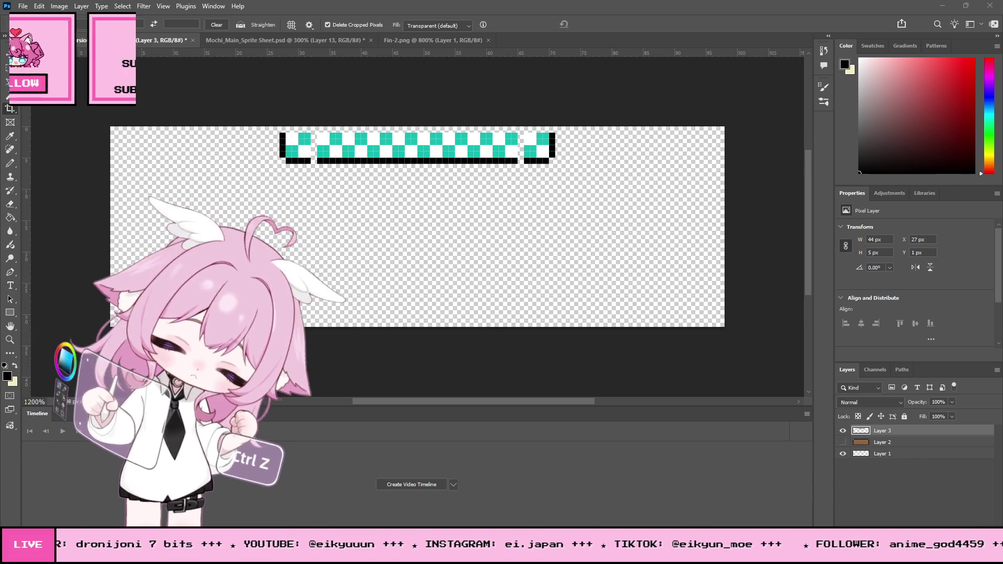
key(XF86AudioLowerVolume)
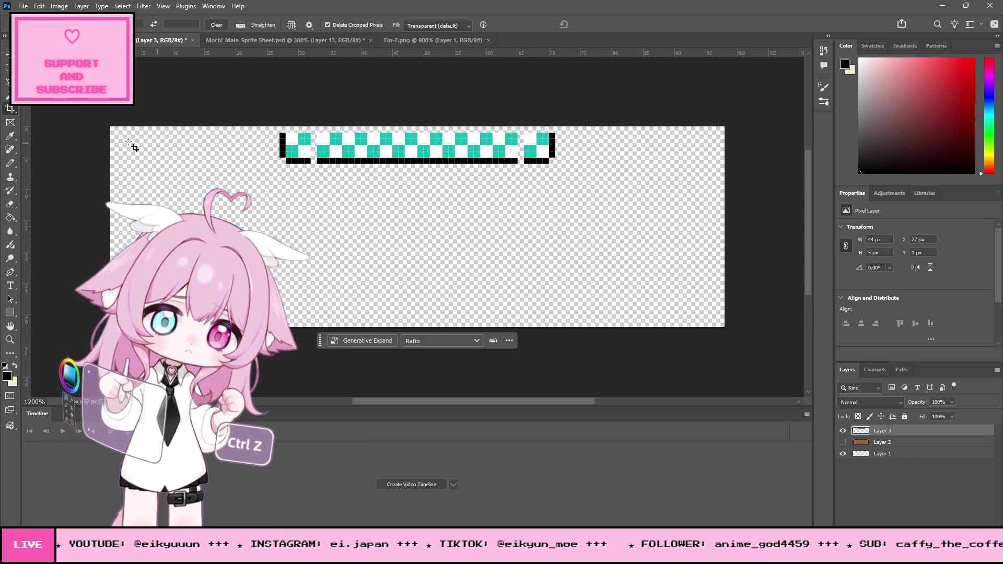
key(b)
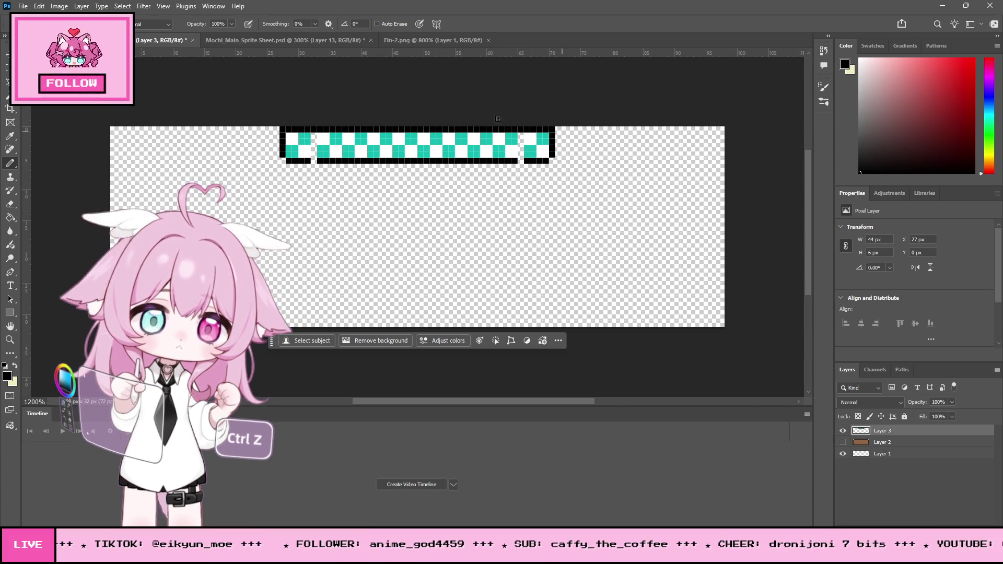
click(9, 205)
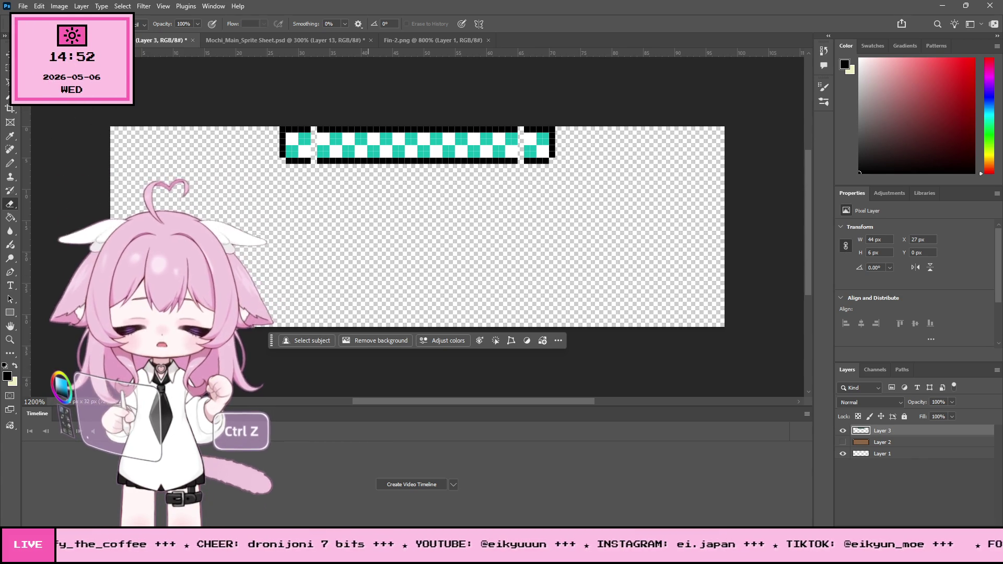
key(alt+Tab)
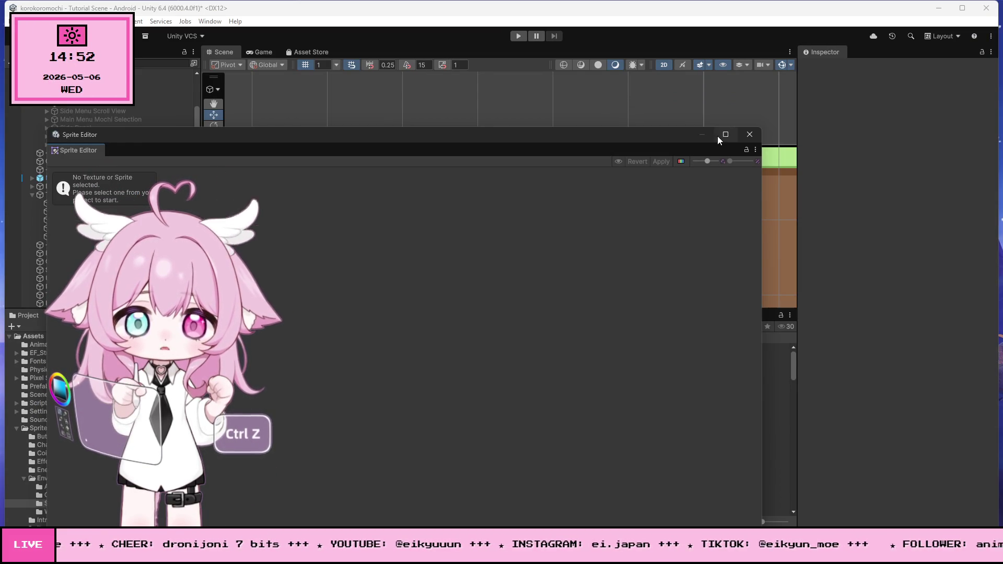
Close the Sprite Editor and bring up the actions for the ground palette sprite asset
click(750, 135)
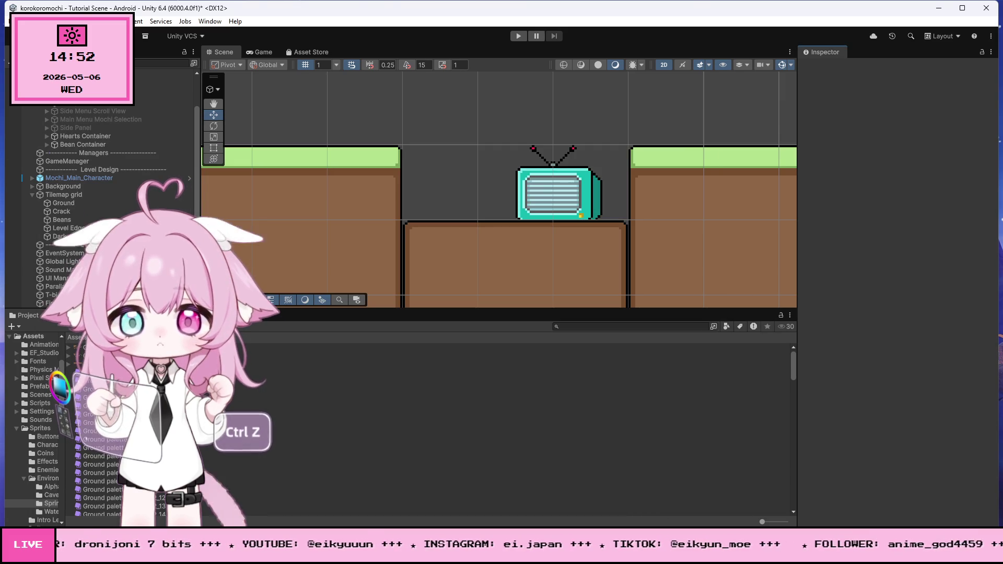
click(164, 364)
right_click(164, 364)
key(Escape)
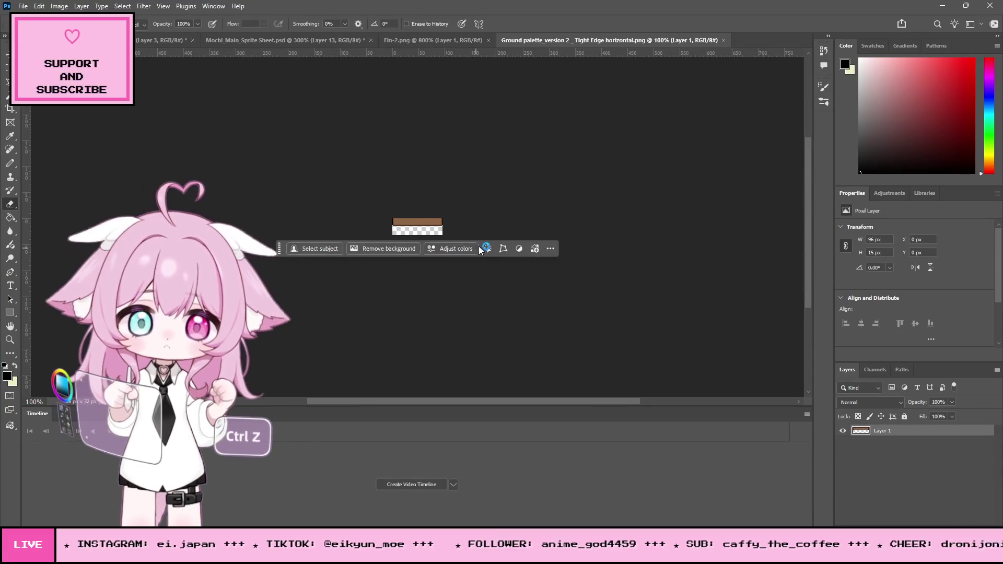
Zoom in on the brown palette strip, then bring Photoshop back in front of Unity
click(9, 340)
drag(421, 221, 458, 214)
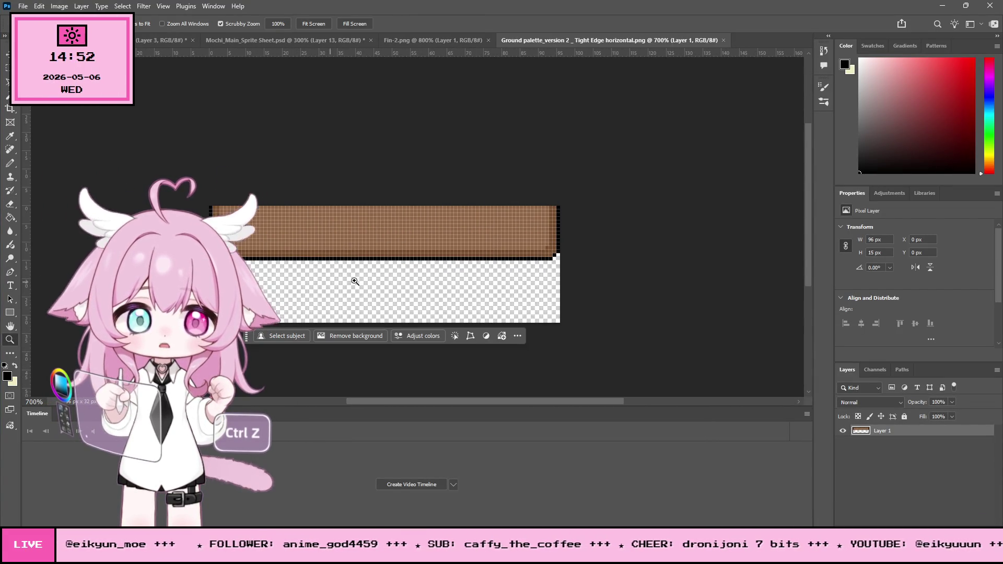
click(946, 6)
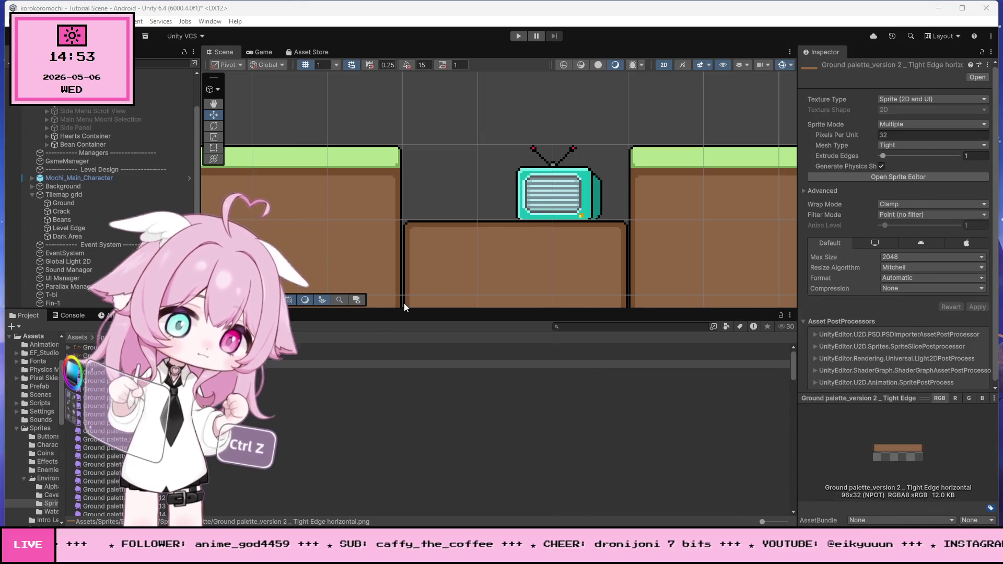
key(alt+Tab)
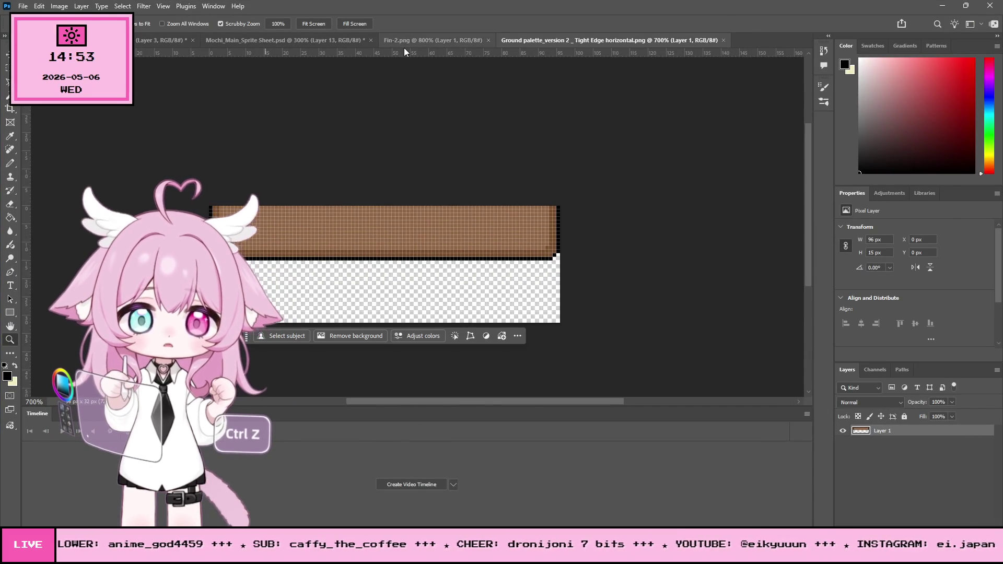
Switch through Fin-2.png and Mochi_Main_Sprite Sheet to the checkered strip, then take the Pencil
click(406, 41)
click(307, 41)
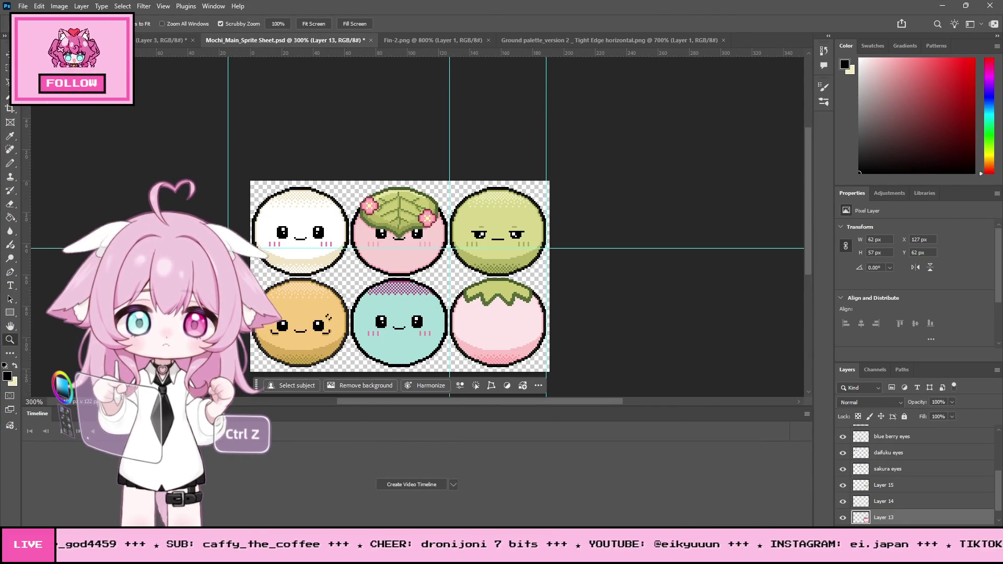
click(162, 40)
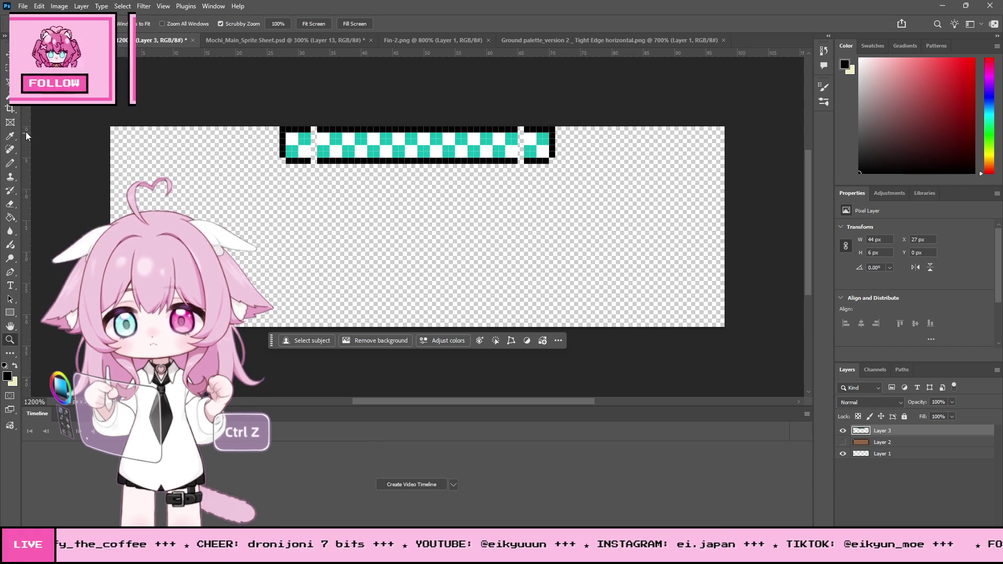
click(10, 163)
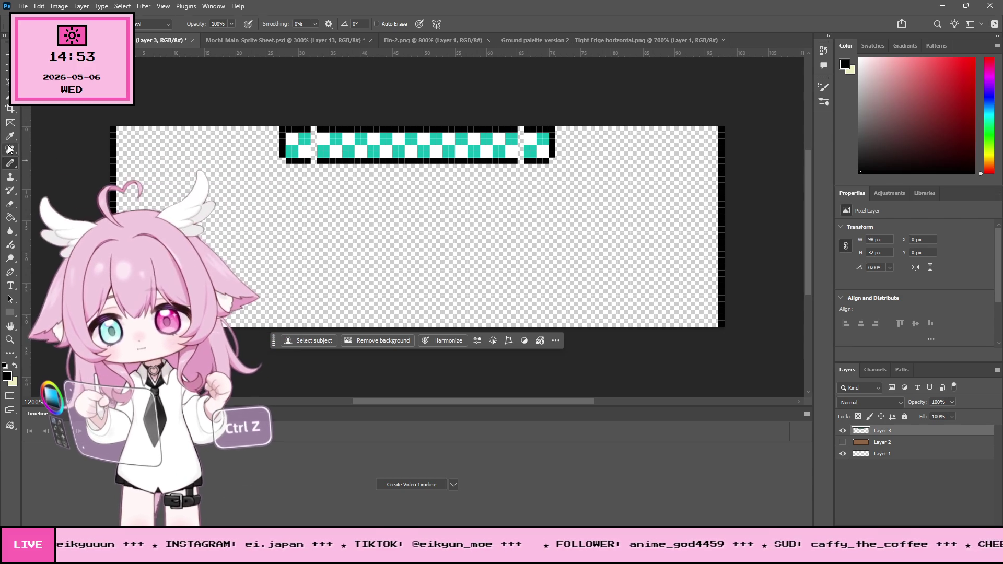
Cancel a crop attempt, then place vertical guides at the canvas's left and right edges
click(10, 108)
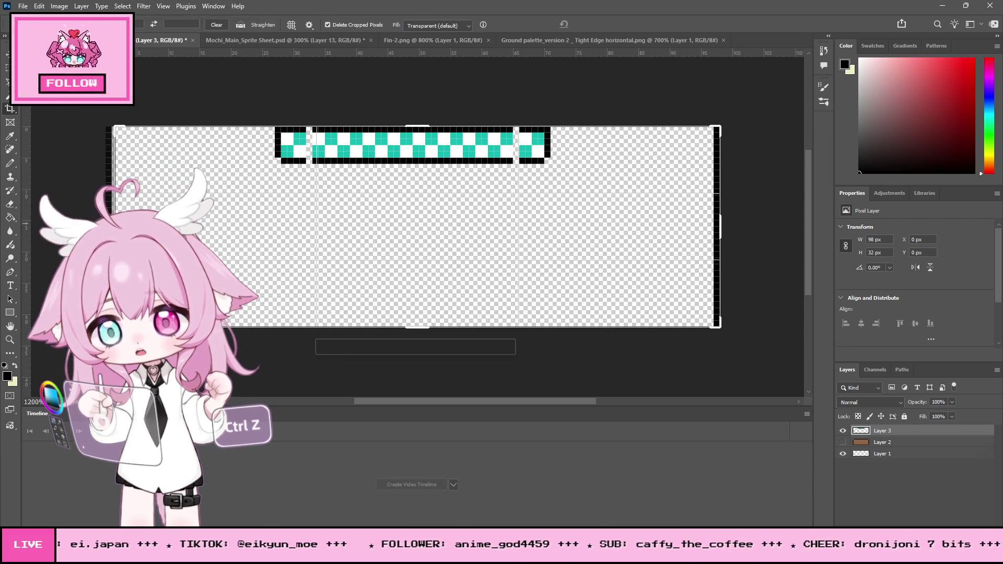
click(404, 256)
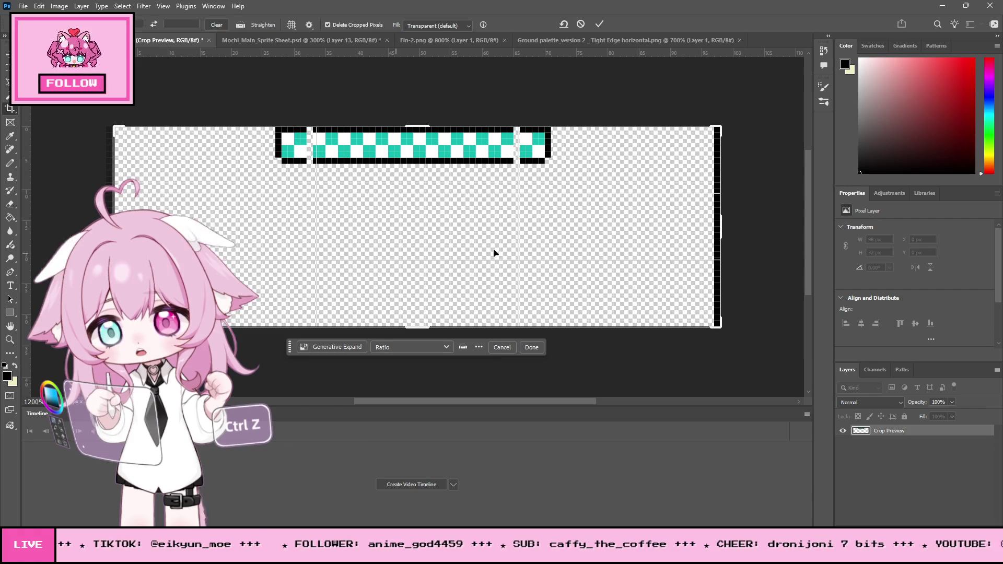
drag(718, 221, 717, 221)
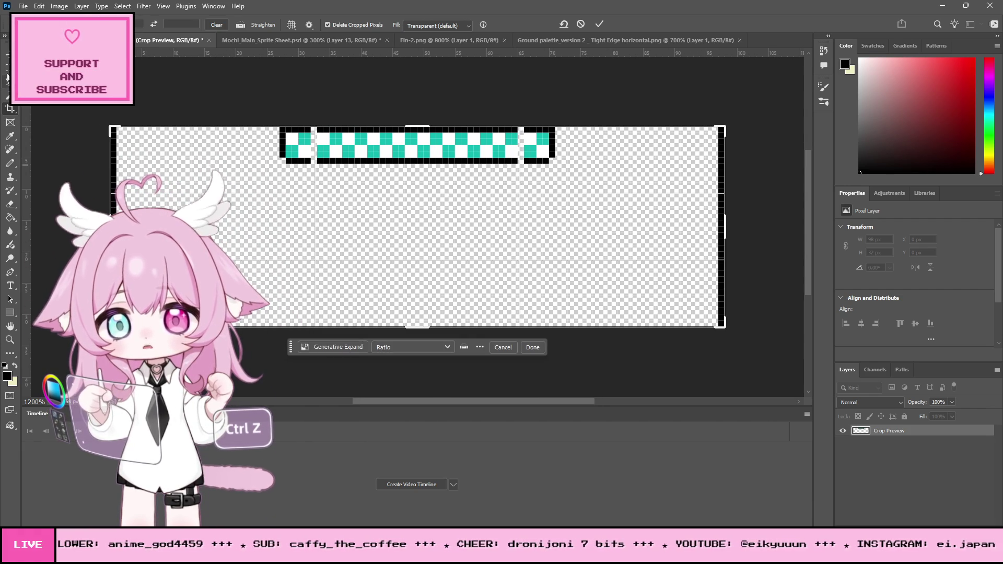
key(m)
click(459, 204)
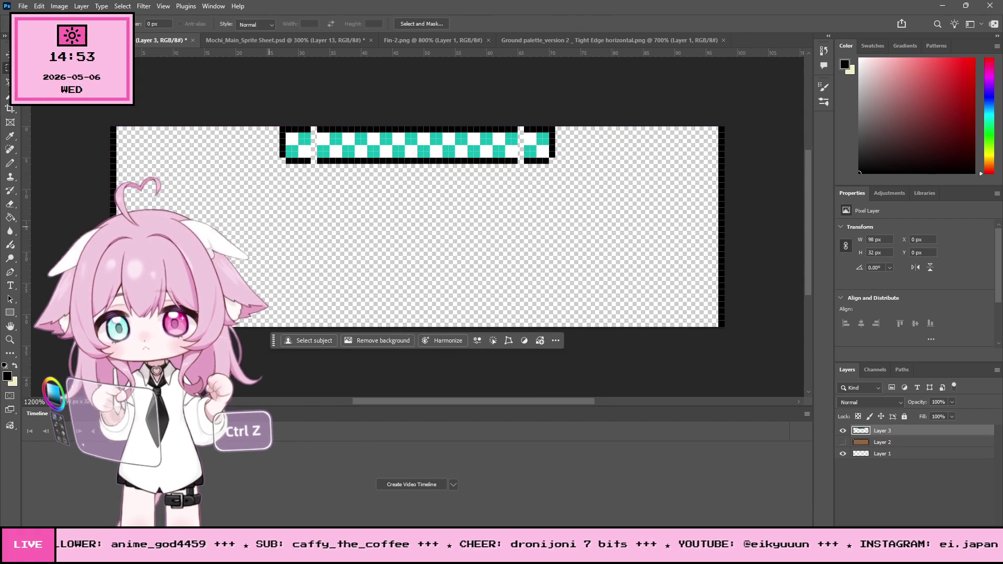
mouse_move(26, 189)
mouse_down()
mouse_move(732, 193)
mouse_move(25, 215)
mouse_up()
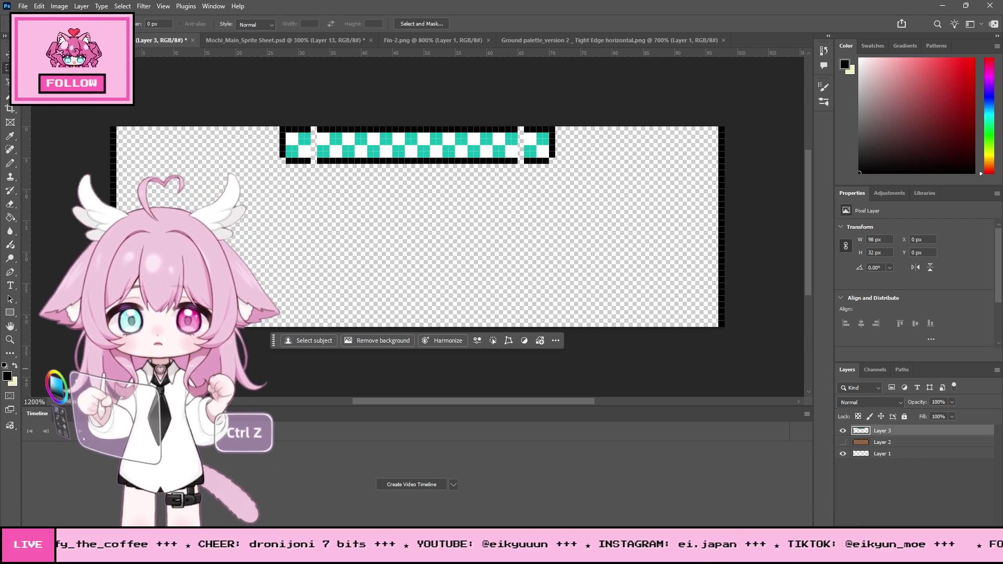
click(14, 338)
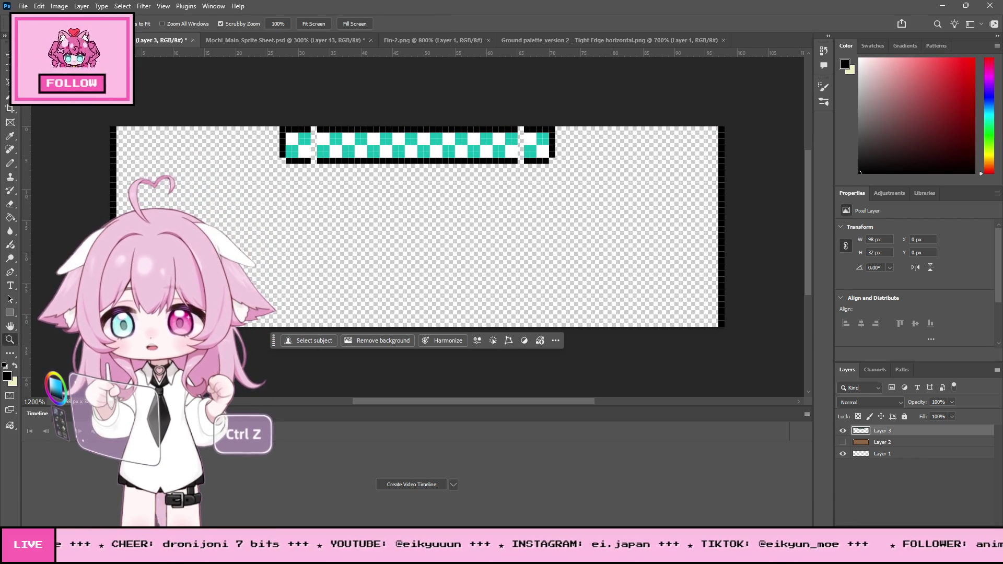
drag(682, 197, 757, 177)
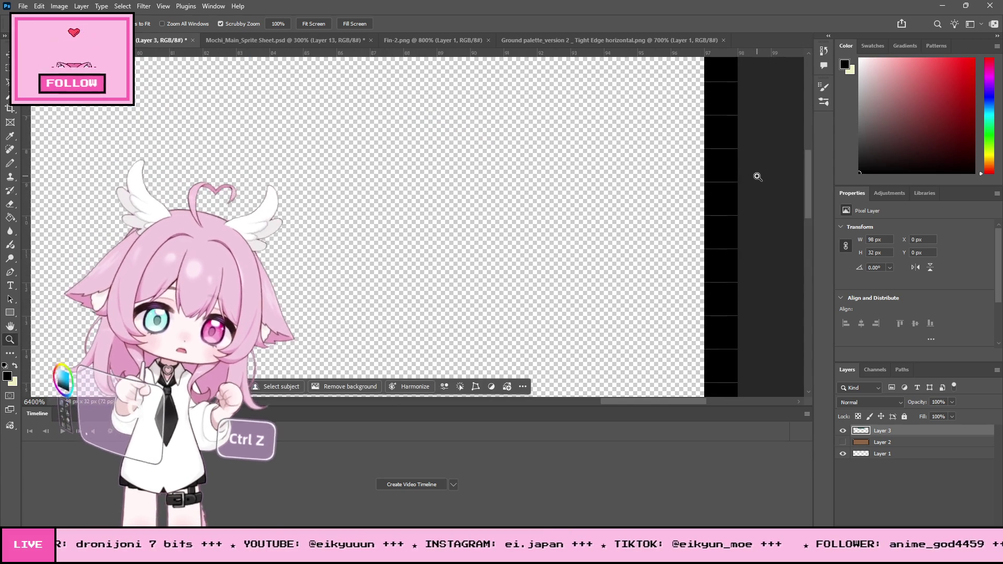
mouse_move(26, 254)
mouse_down()
mouse_move(731, 269)
mouse_move(704, 267)
mouse_up()
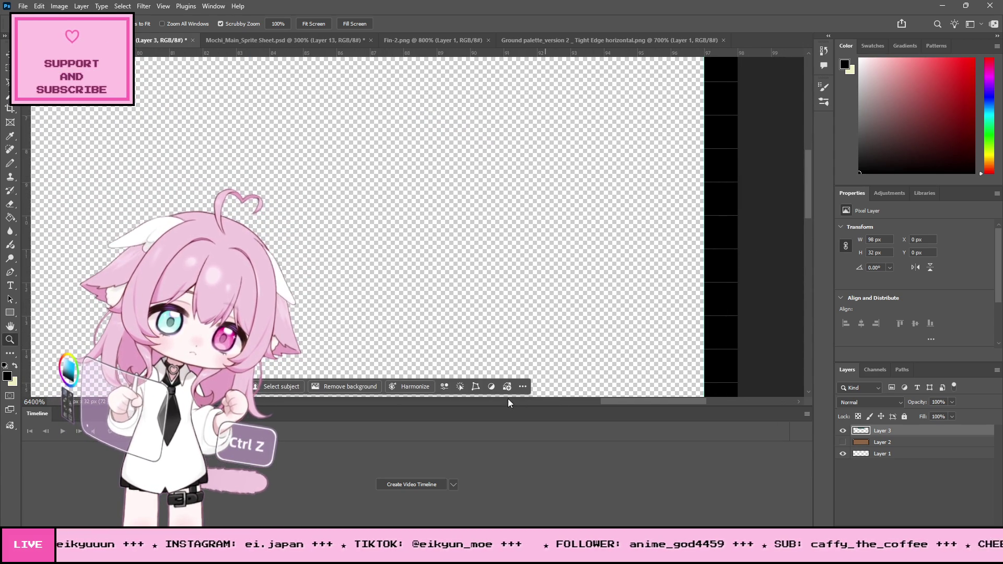
mouse_move(613, 400)
mouse_down()
mouse_move(131, 401)
mouse_move(246, 400)
mouse_up()
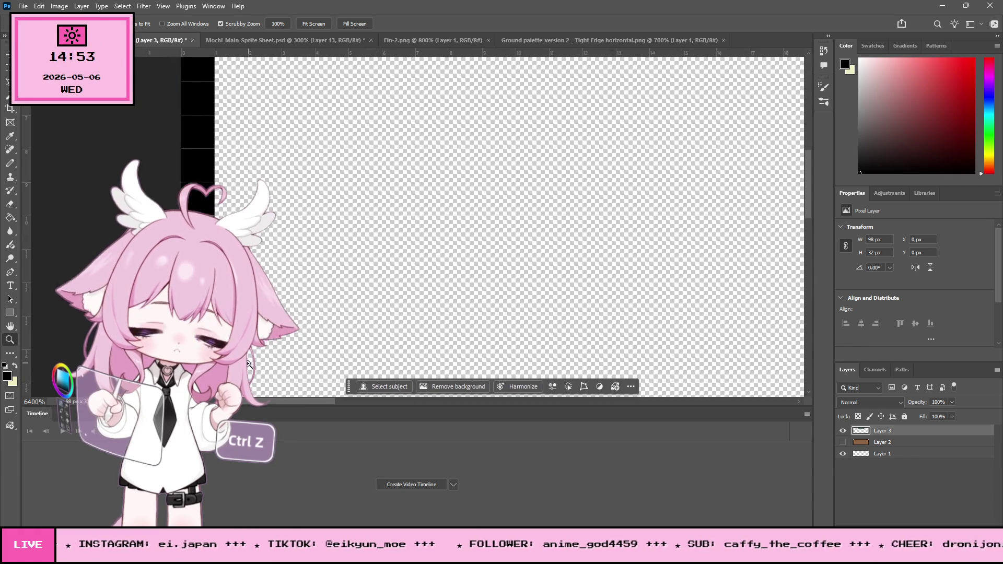
drag(26, 252, 233, 251)
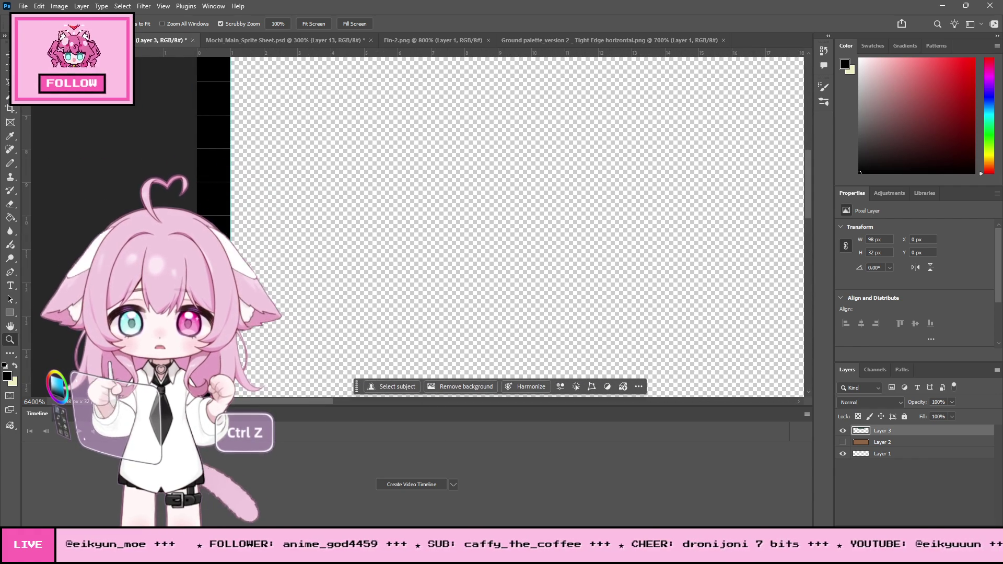
scroll(311, 161, down, 5)
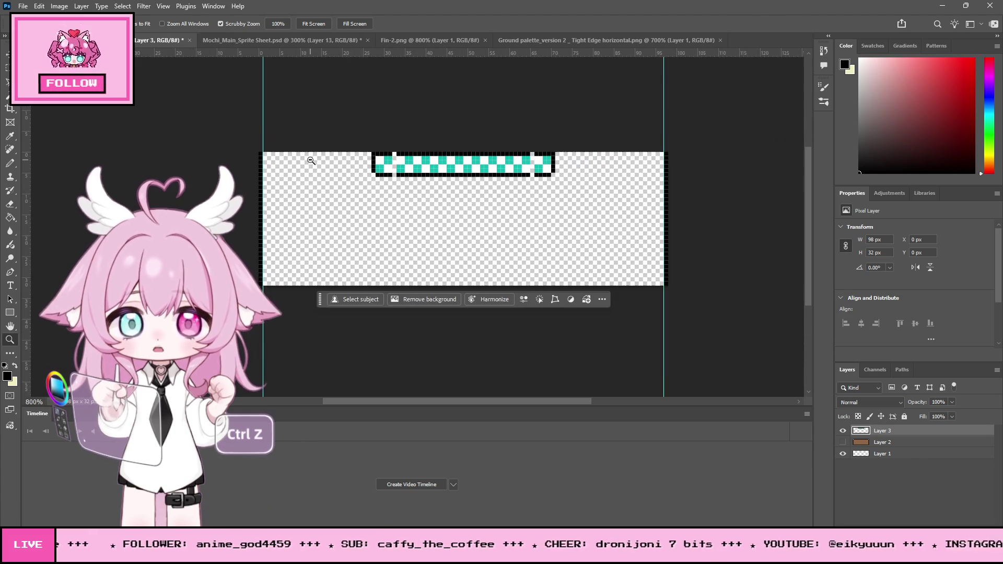
Select the bar's left end cap and nudge it one pixel right
click(9, 108)
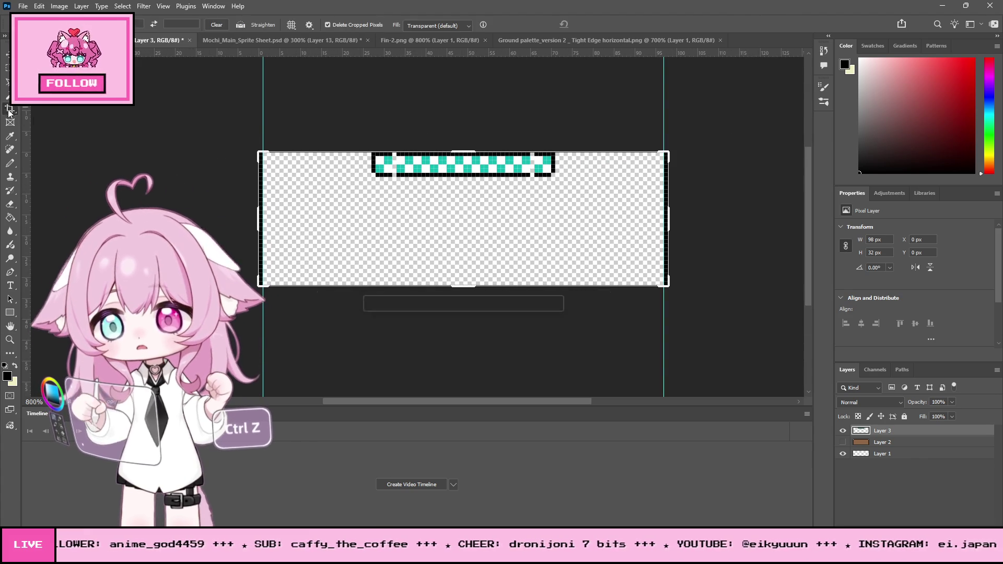
key(m)
key(ctrl+plus)
drag(164, 149, 236, 223)
key(v)
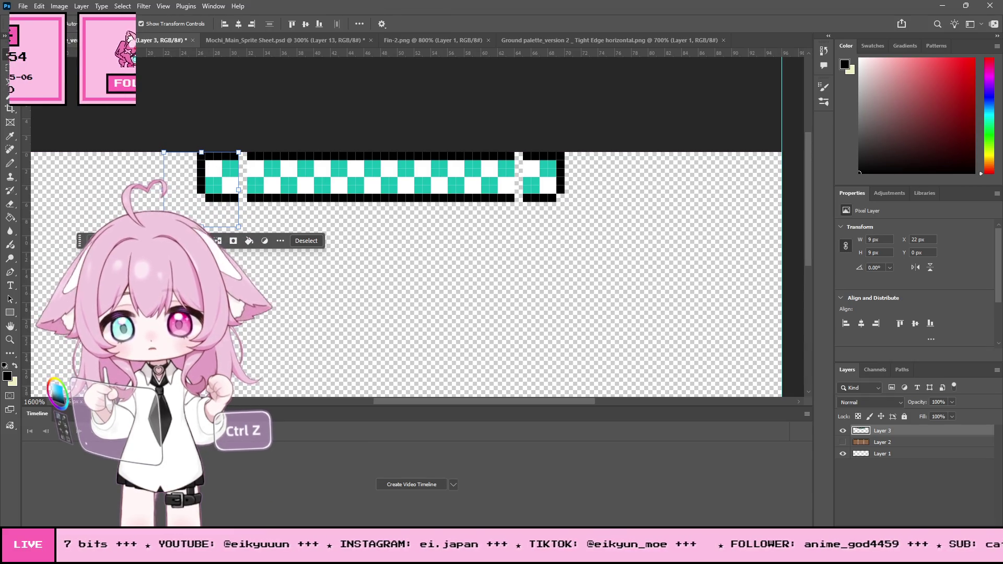
key(Right)
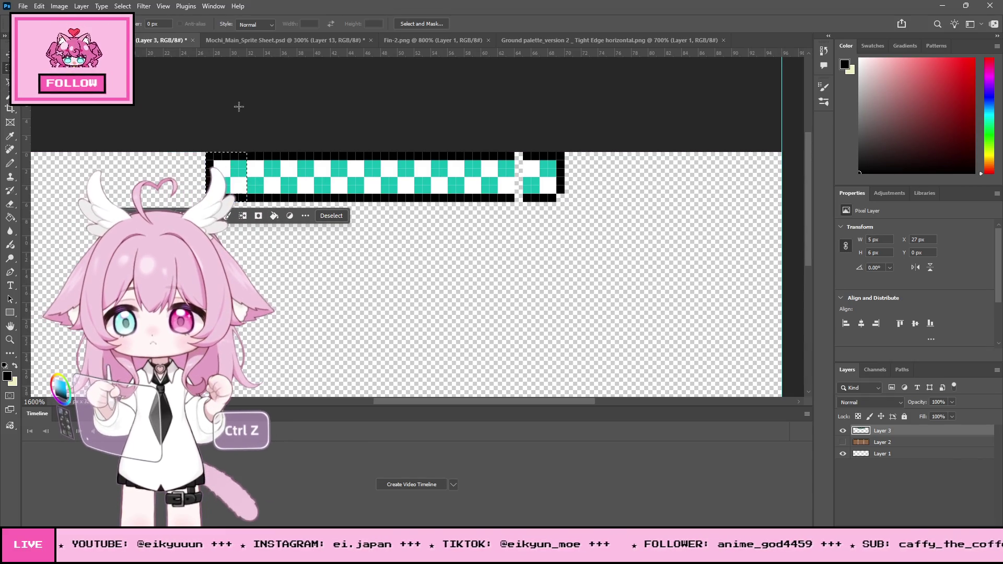
Select the bar's right end and shift it inward, then zoom out to view the whole bar
key(m)
mouse_move(647, 152)
mouse_down()
mouse_move(559, 174)
mouse_move(524, 233)
mouse_up()
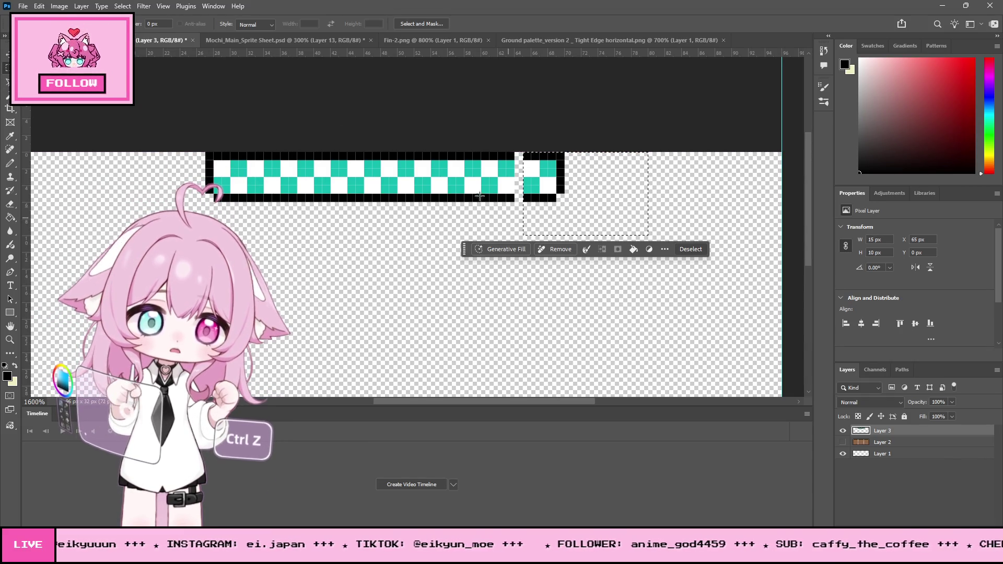
key(v)
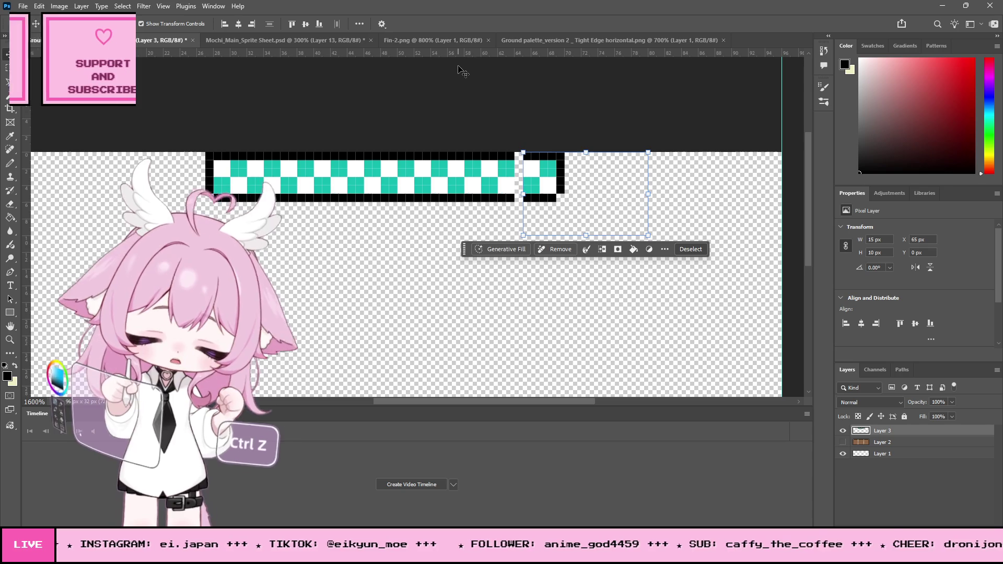
key(ctrl+z)
key(ctrl+z)
key(ctrl+z)
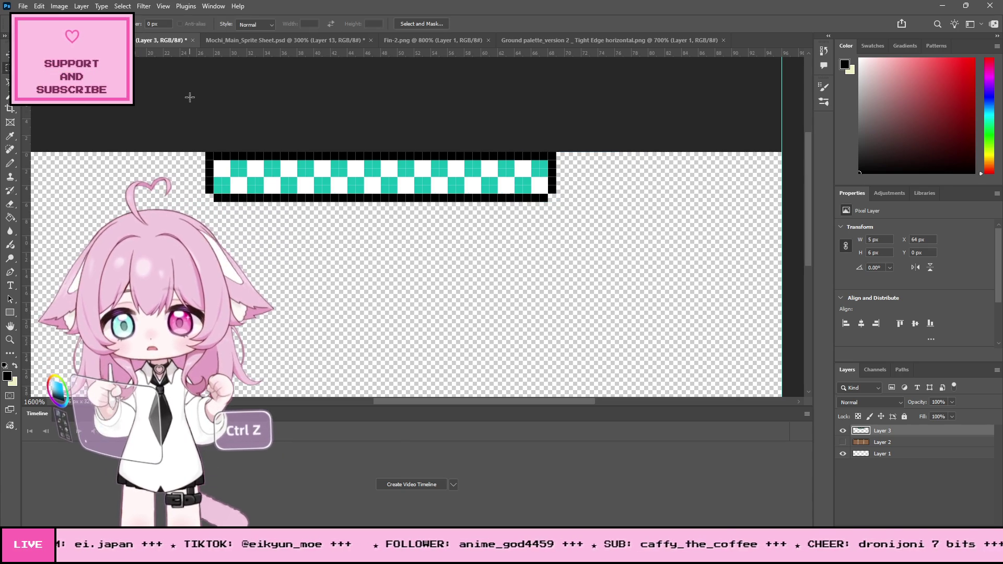
key(z)
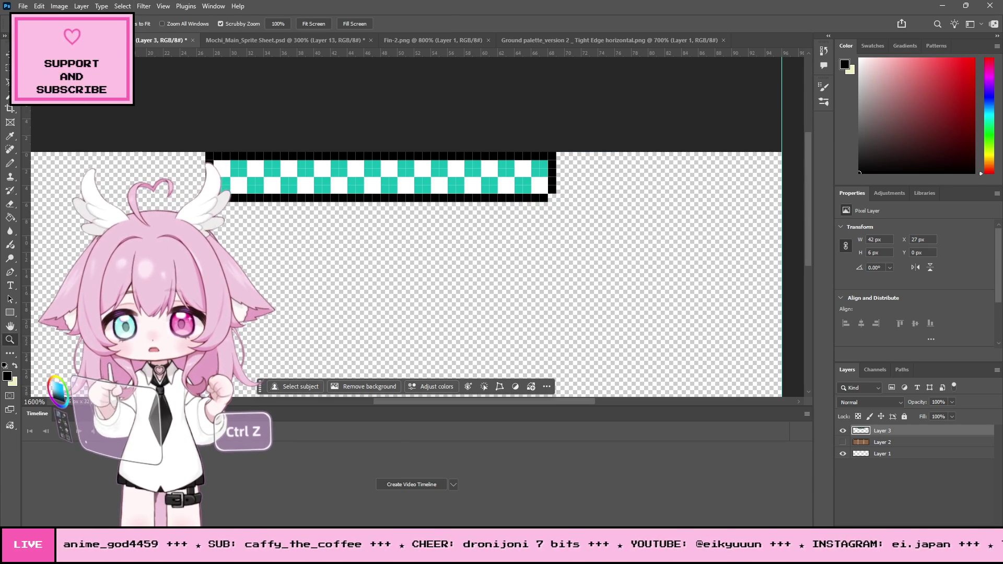
alt+click(371, 195)
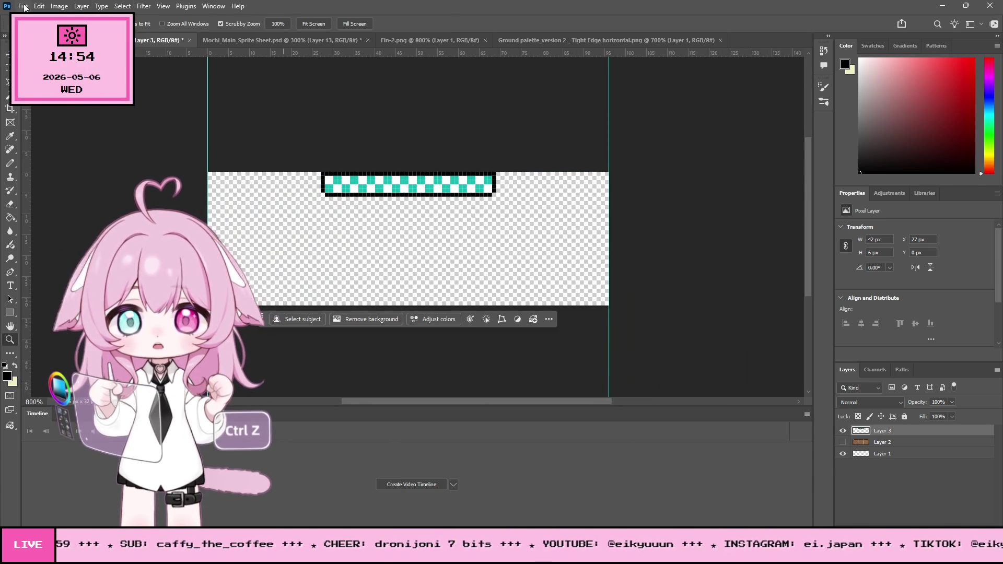
Save a PNG copy of the bar via File > Save a Copy, accepting the PNG Format Options
click(39, 6)
mouse_move(23, 7)
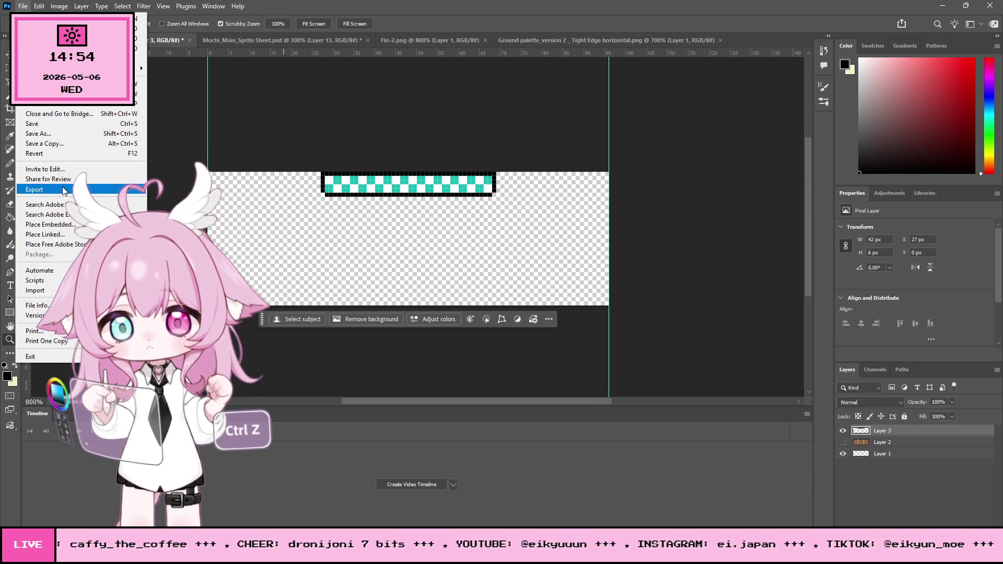
click(65, 144)
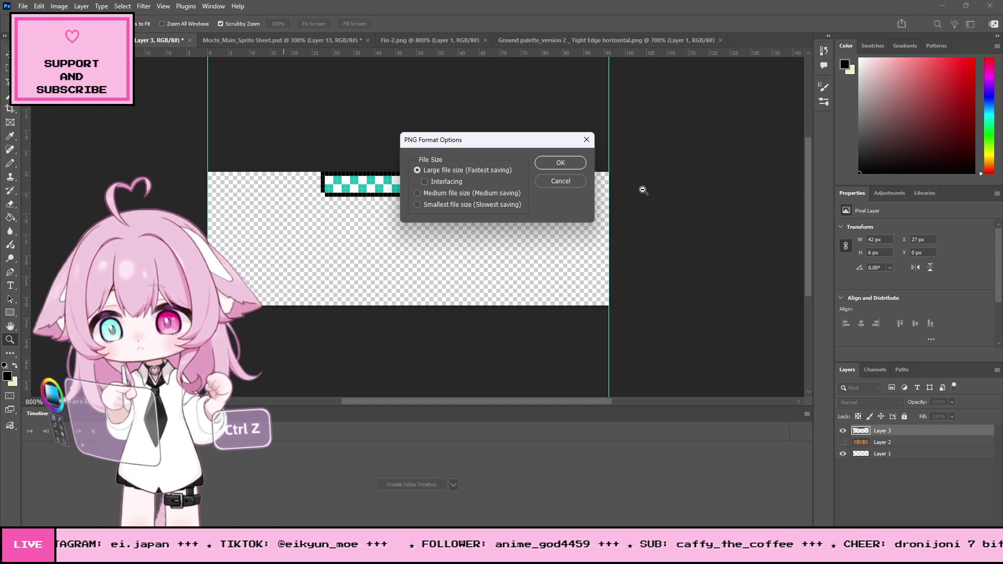
click(567, 162)
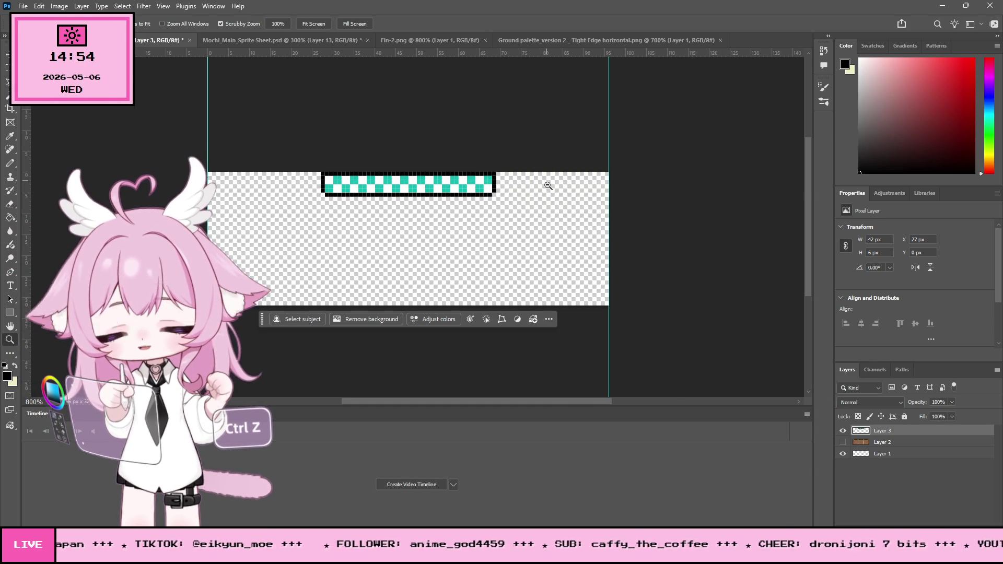
click(943, 7)
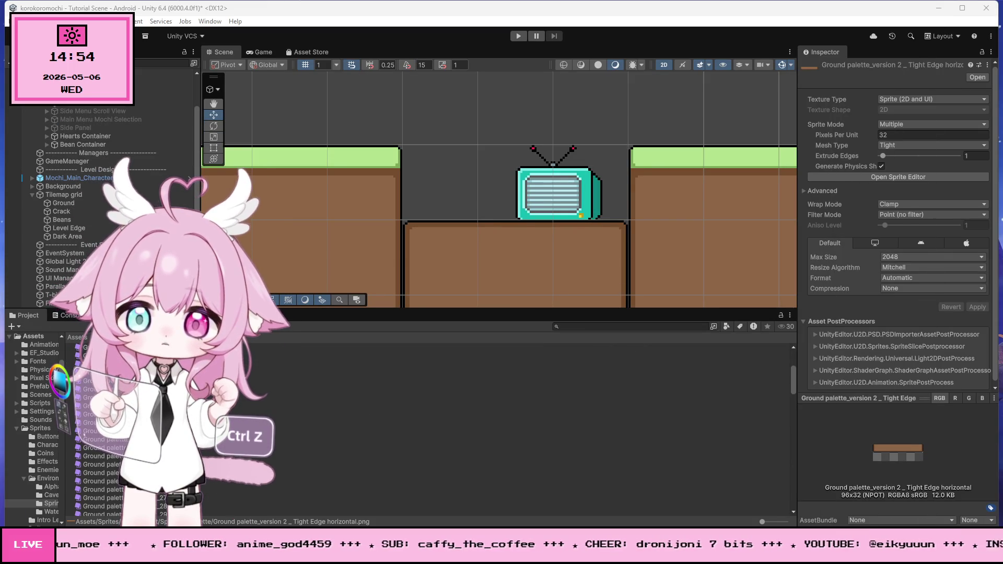
Give the Ground palette_level_end texture 32 Pixels Per Unit and Point (no filter) filtering
click(794, 366)
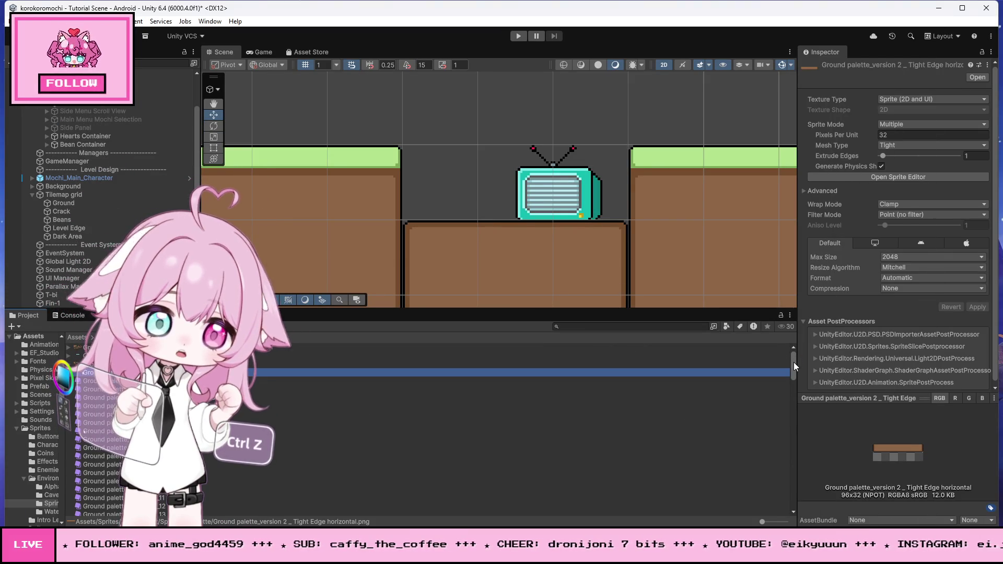
key(Up)
key(Up)
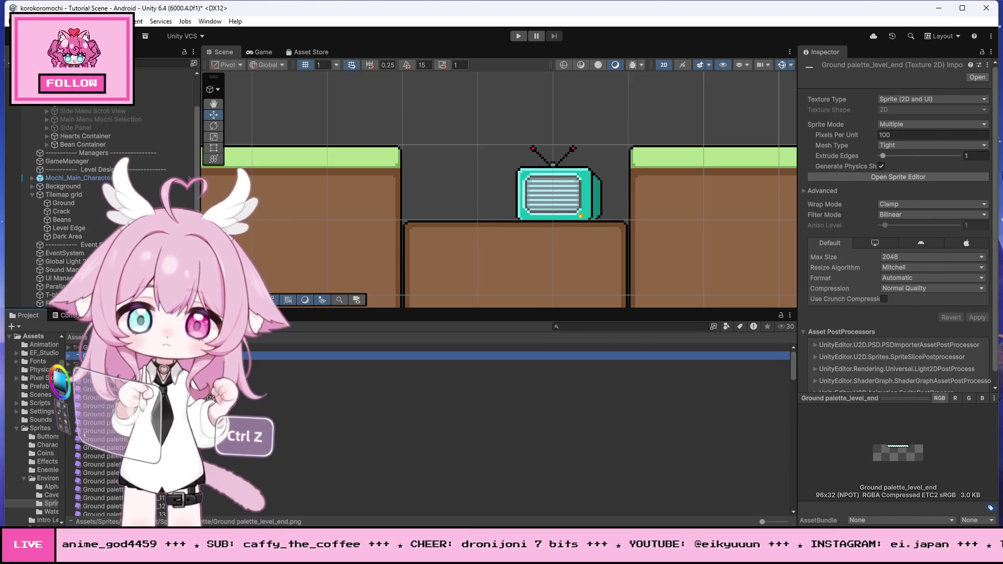
click(902, 135)
text(32)
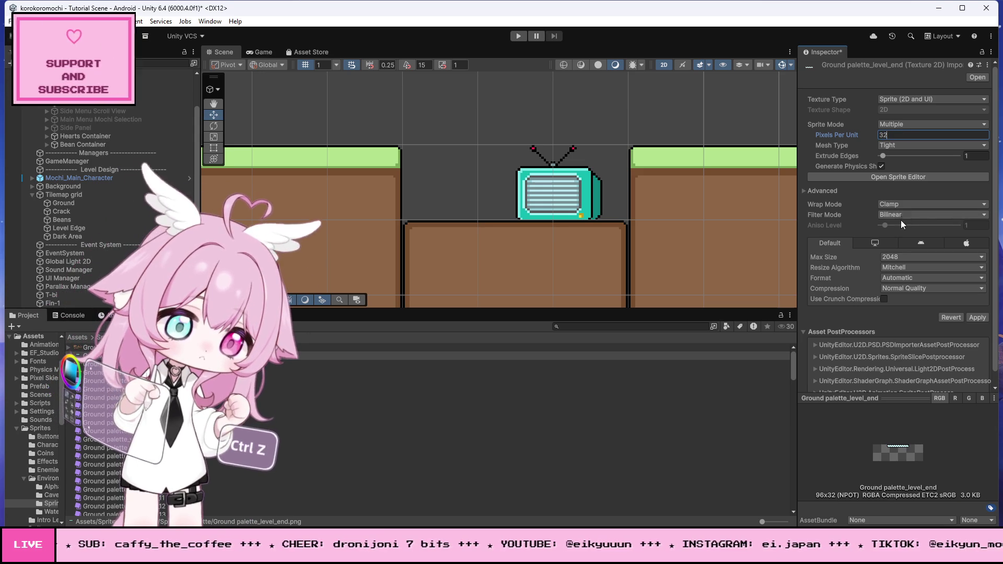
click(896, 215)
click(898, 223)
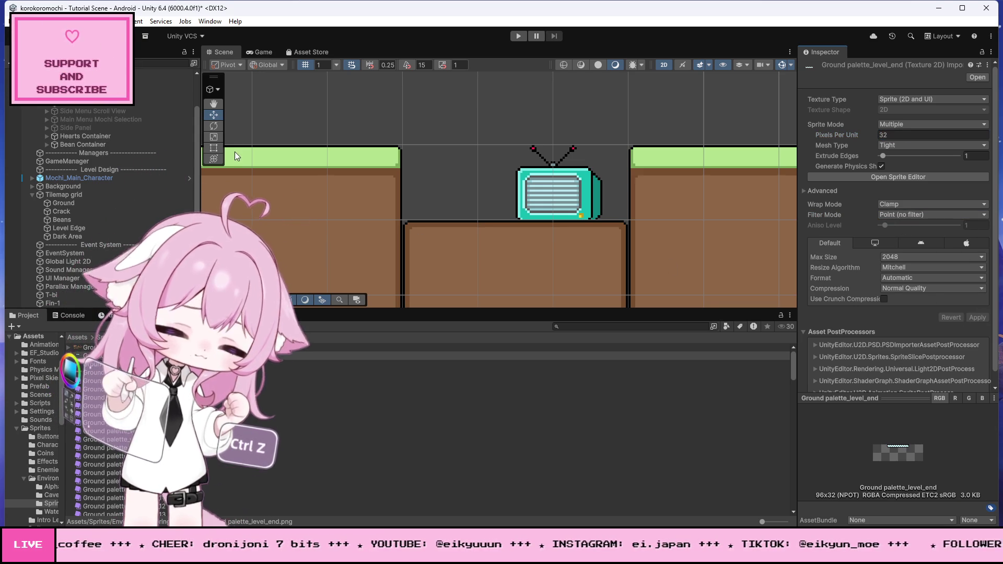
click(209, 21)
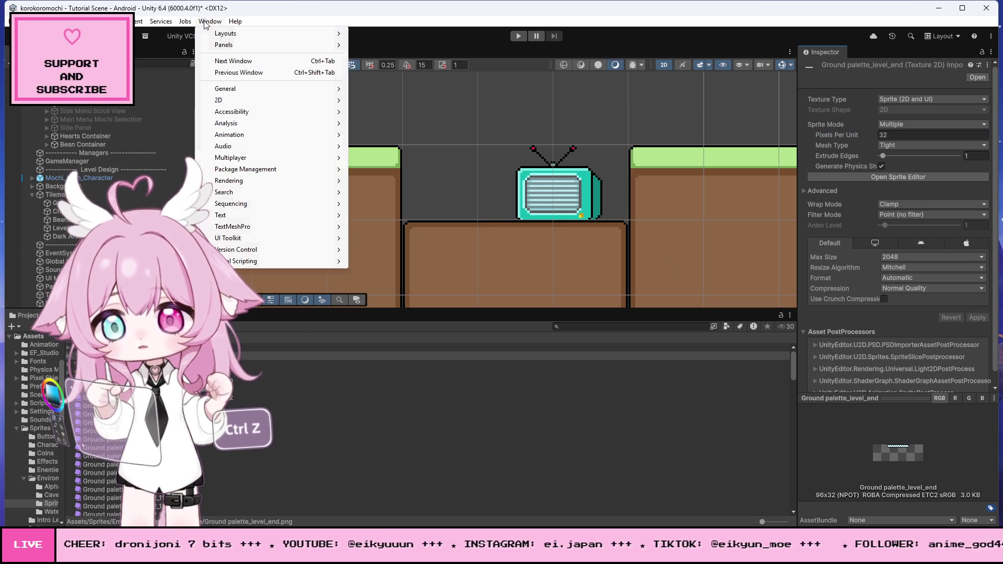
Open Window > 2D > Tile Palette and move its window aside
mouse_move(228, 104)
click(380, 111)
drag(334, 123, 572, 117)
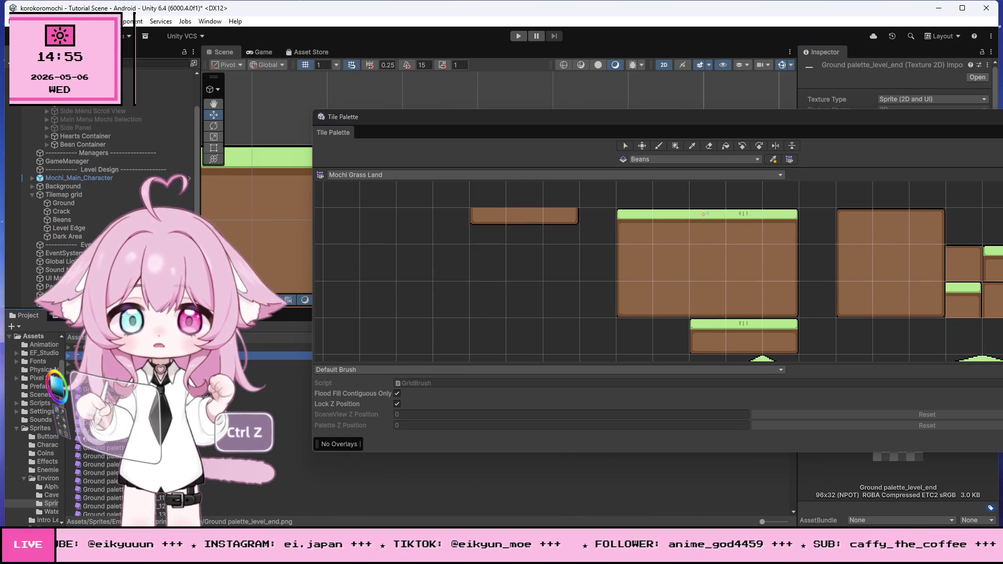
mouse_move(951, 118)
mouse_down()
mouse_move(739, 262)
mouse_move(895, 81)
mouse_move(891, 67)
mouse_up()
Add and save the checkered finish tile, undo it, then dock the Tile Palette beside the Inspector
drag(104, 360, 441, 213)
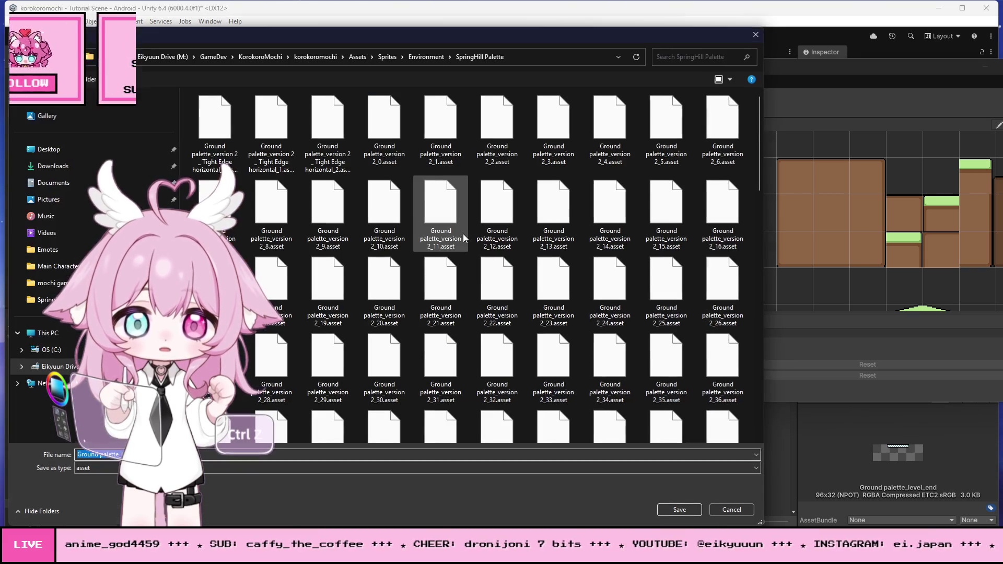
click(680, 511)
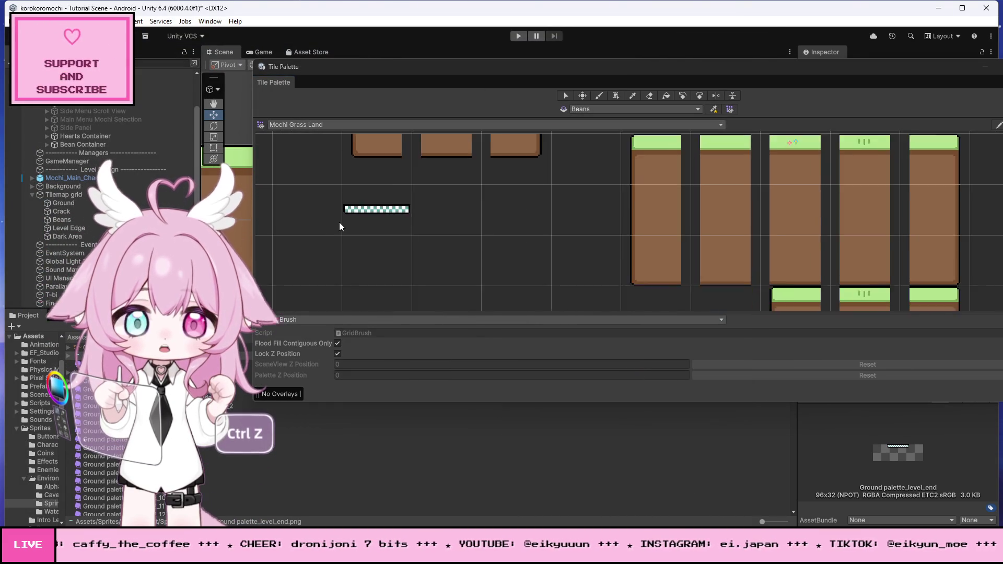
scroll(360, 217, up, 3)
click(402, 196)
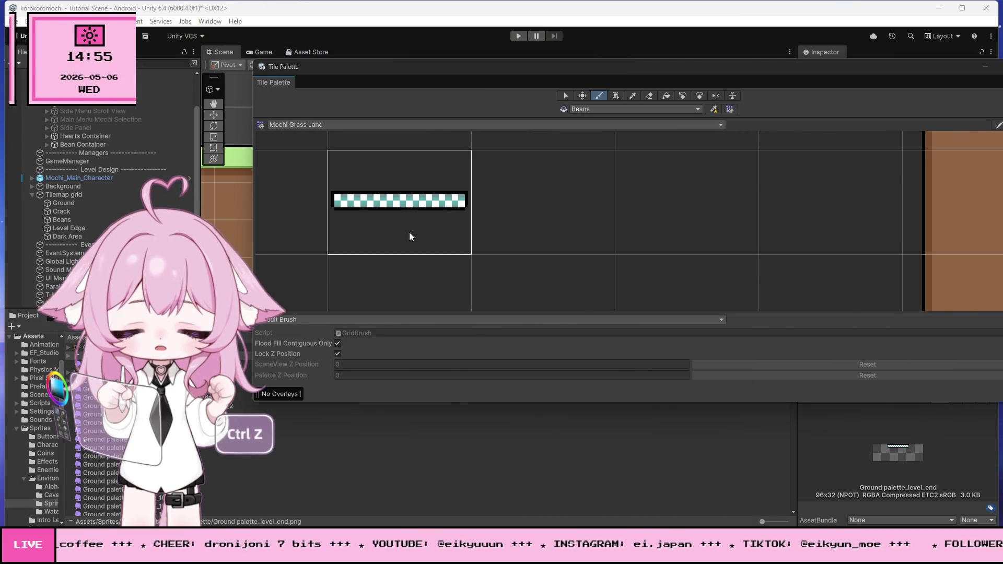
scroll(409, 237, down, 1)
scroll(535, 264, down, 1)
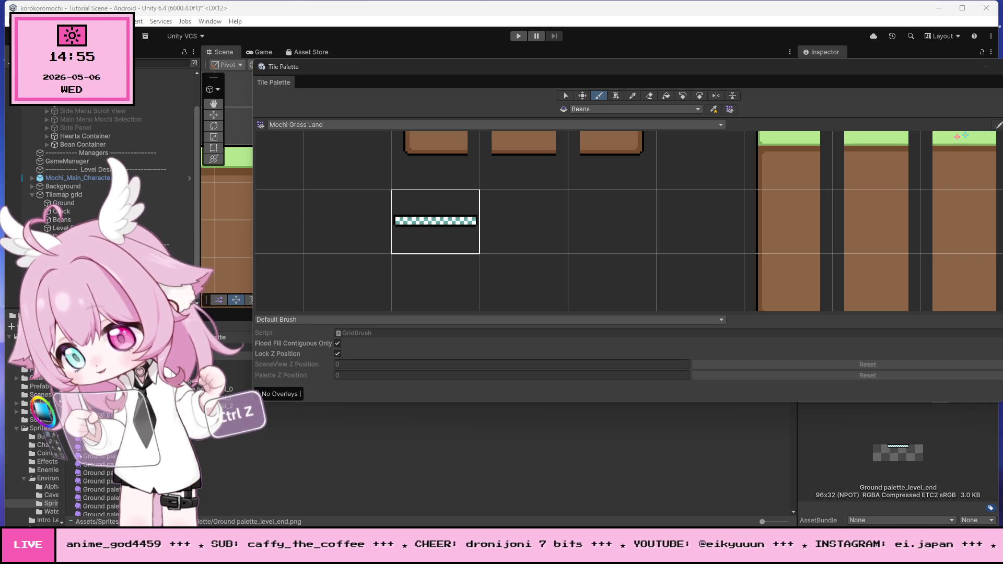
key(ctrl+z)
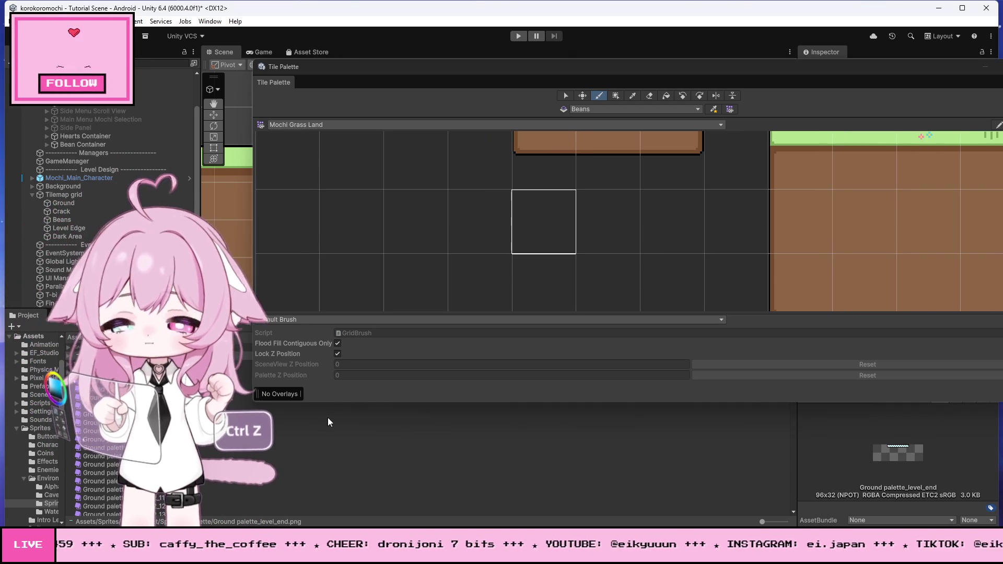
drag(960, 62, 753, 105)
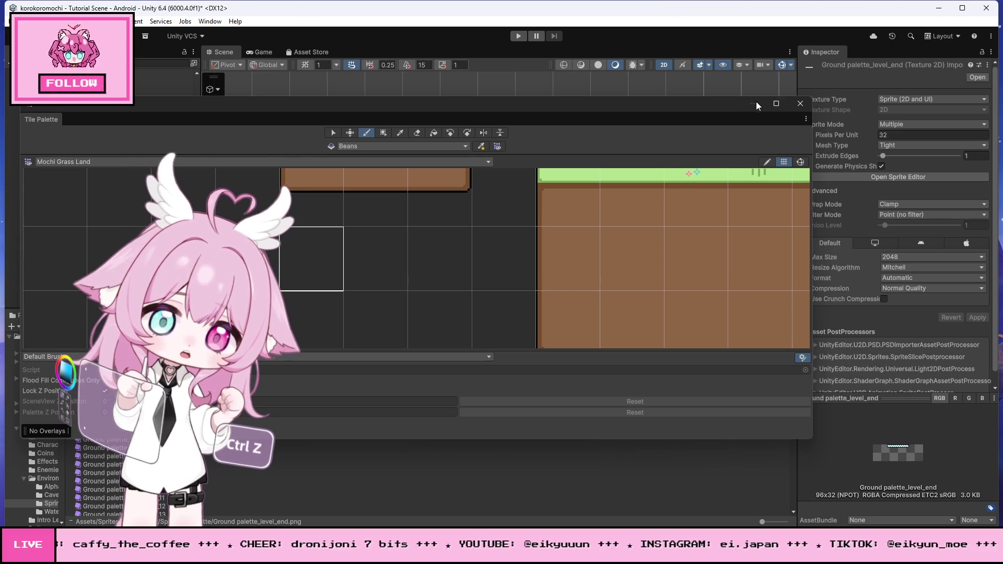
mouse_move(32, 120)
mouse_down()
mouse_move(366, 105)
mouse_move(731, 156)
mouse_move(888, 131)
mouse_move(891, 51)
mouse_up()
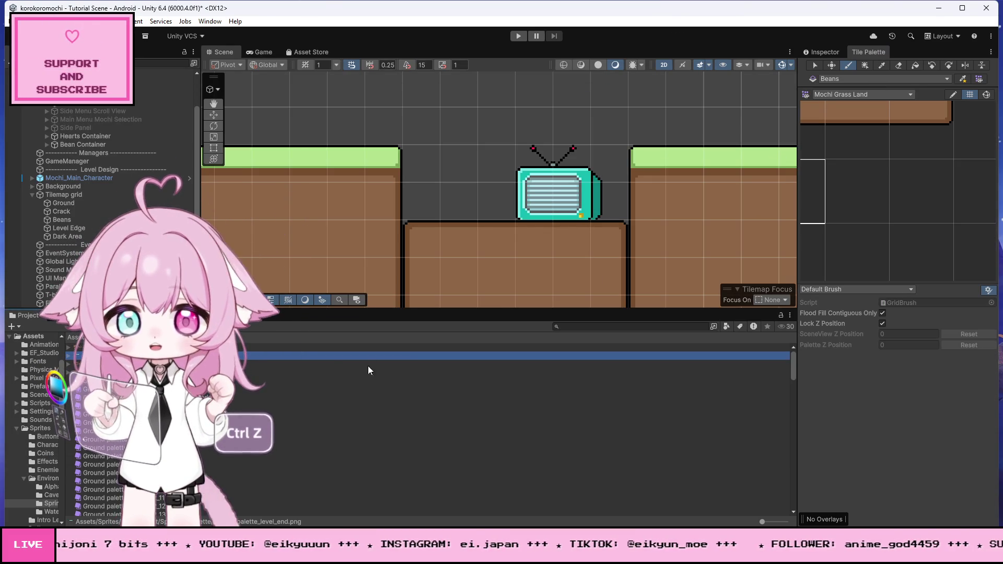
Set the finish bar texture's Compression to None
click(821, 52)
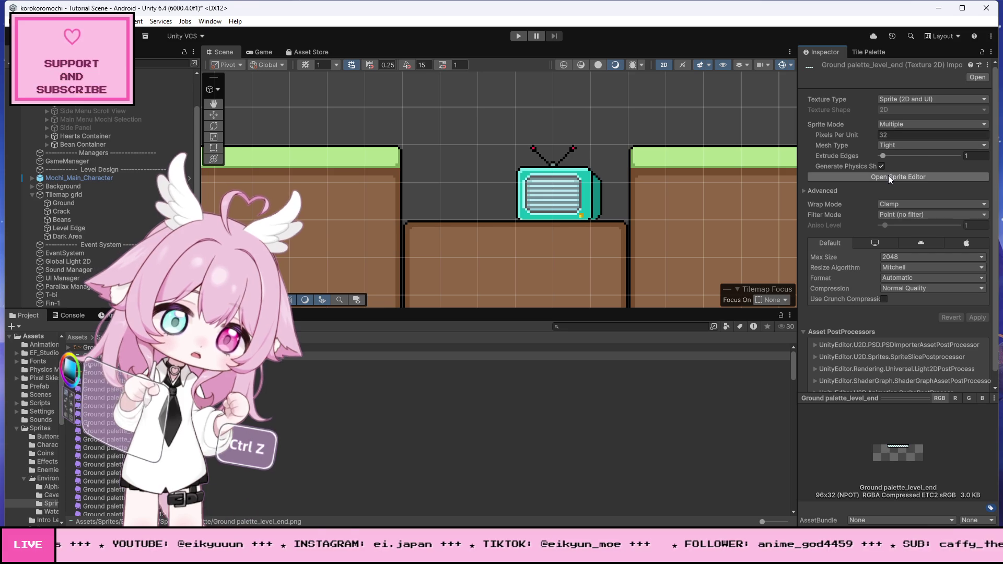
click(883, 177)
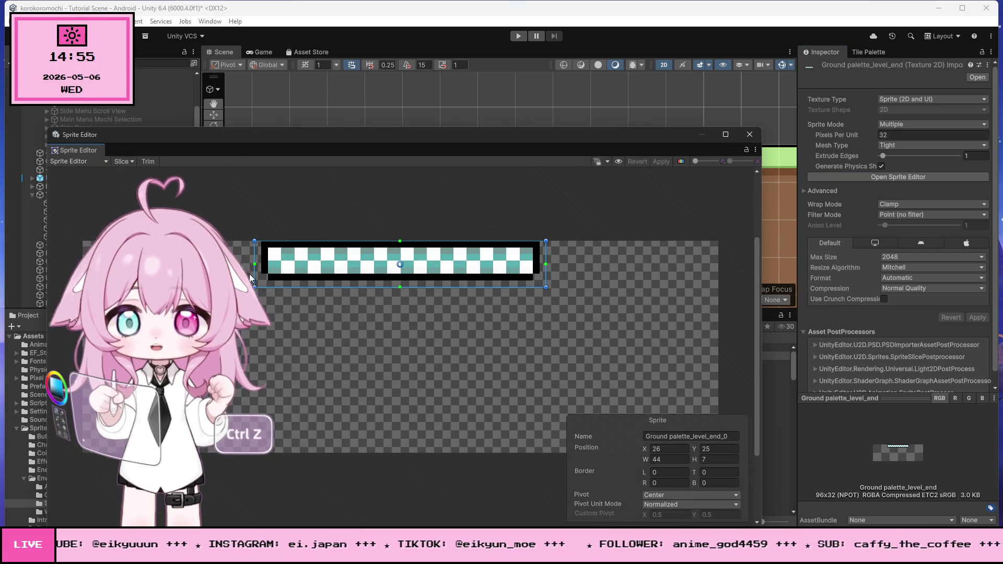
click(757, 135)
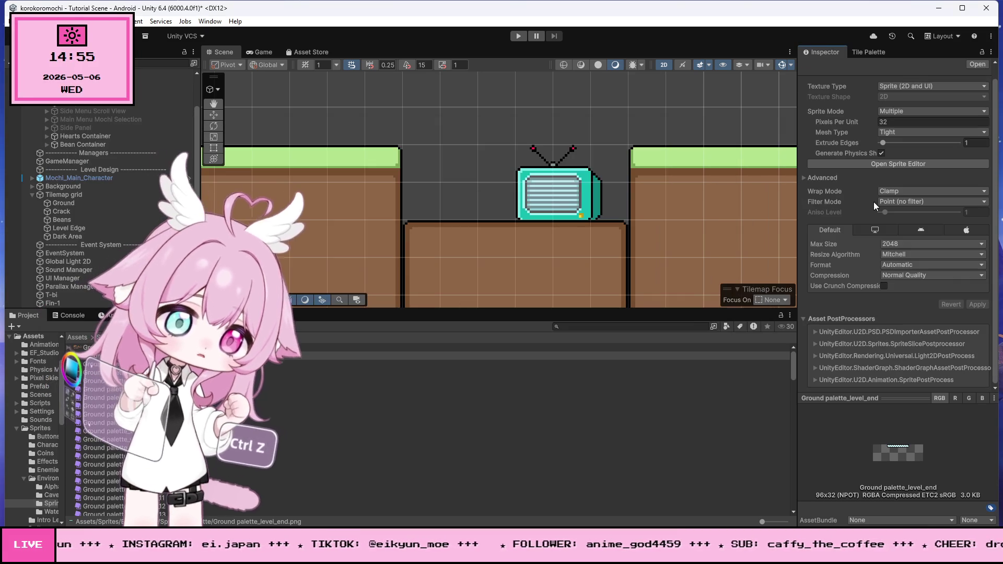
click(901, 275)
click(906, 288)
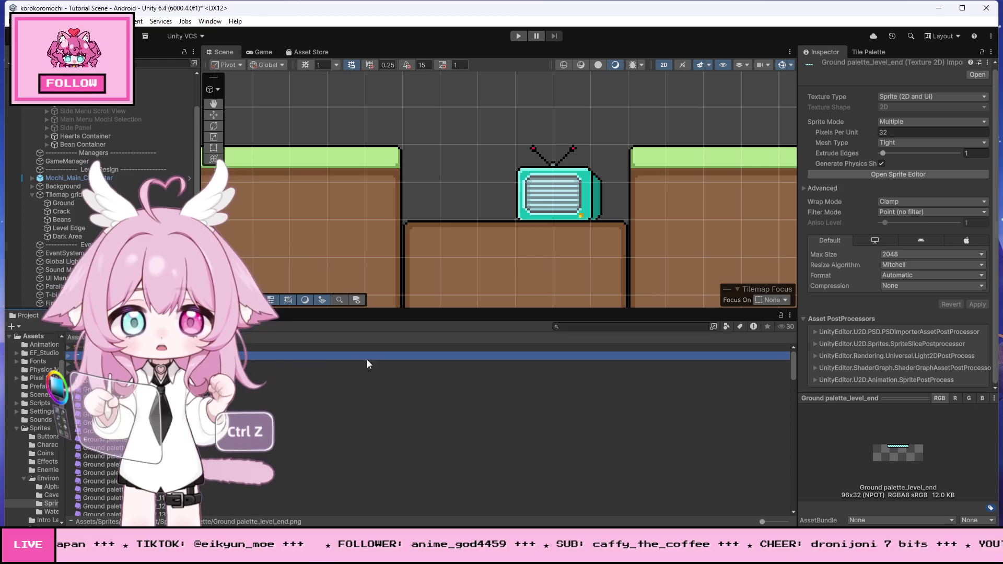
In the Sprite Editor, set the slicing type to Grid By Cell Size
click(882, 174)
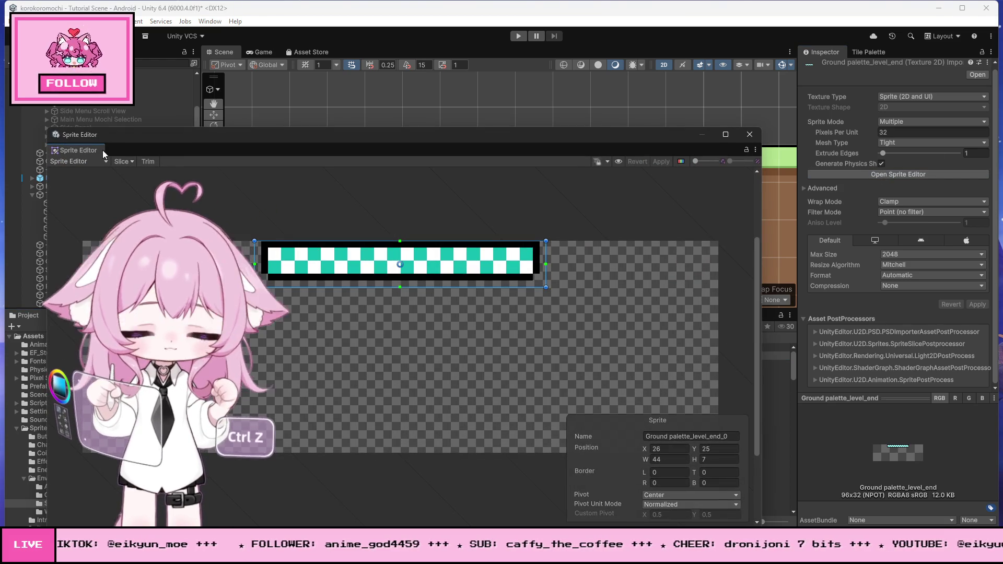
click(121, 161)
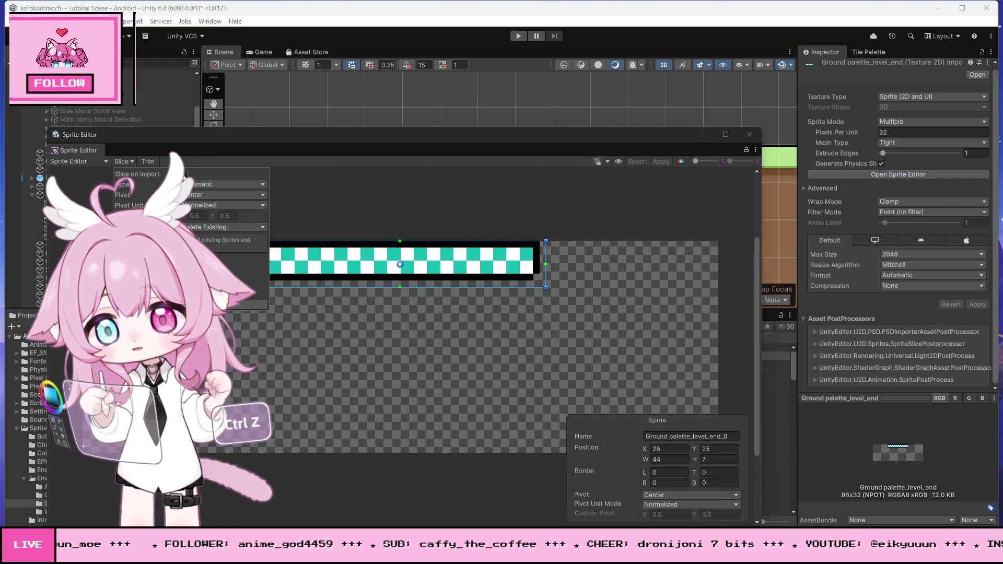
click(221, 182)
click(221, 182)
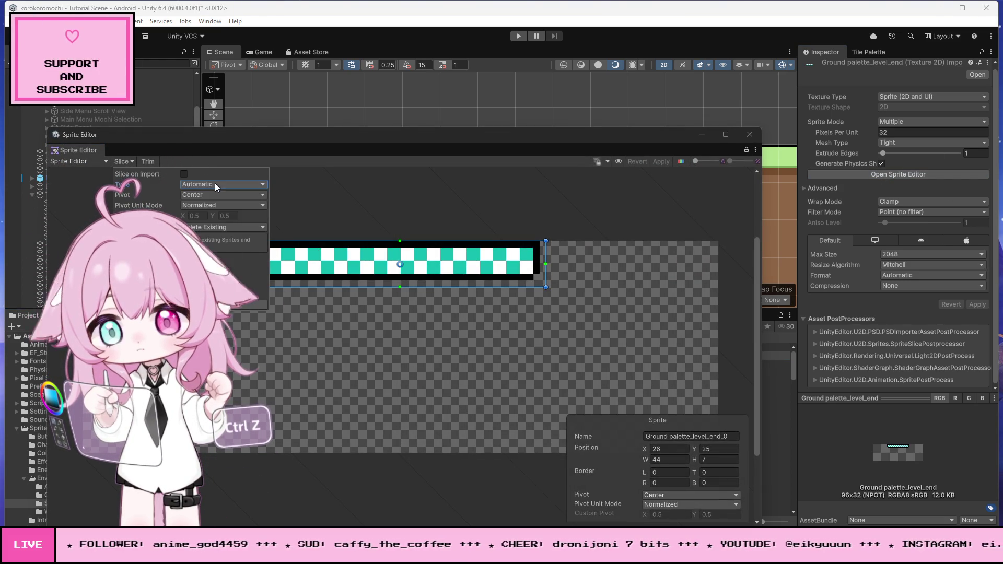
click(250, 303)
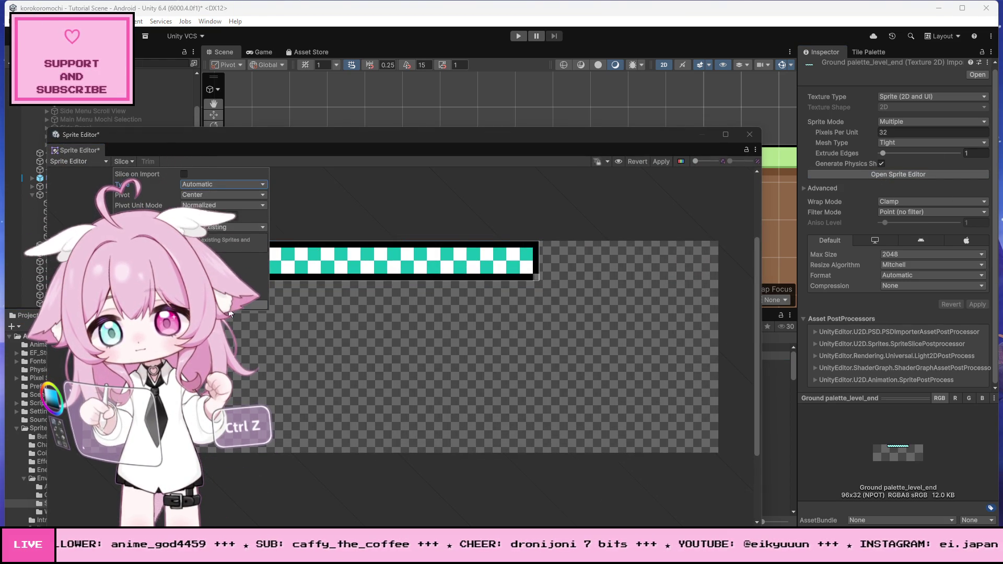
click(221, 185)
click(220, 203)
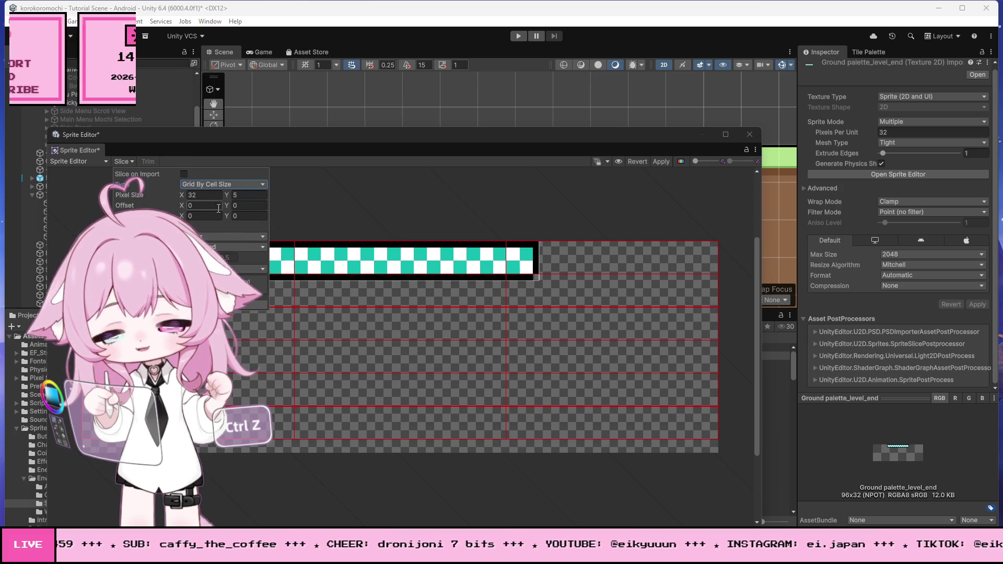
Slice the sprite into 32 × 32 px cells, then close the editor and save the slices
click(250, 194)
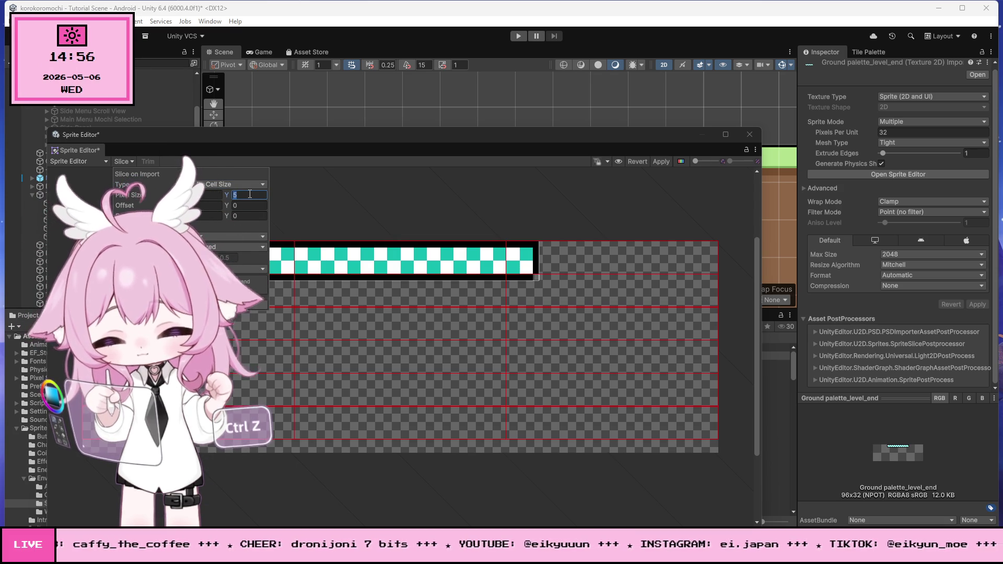
text(32)
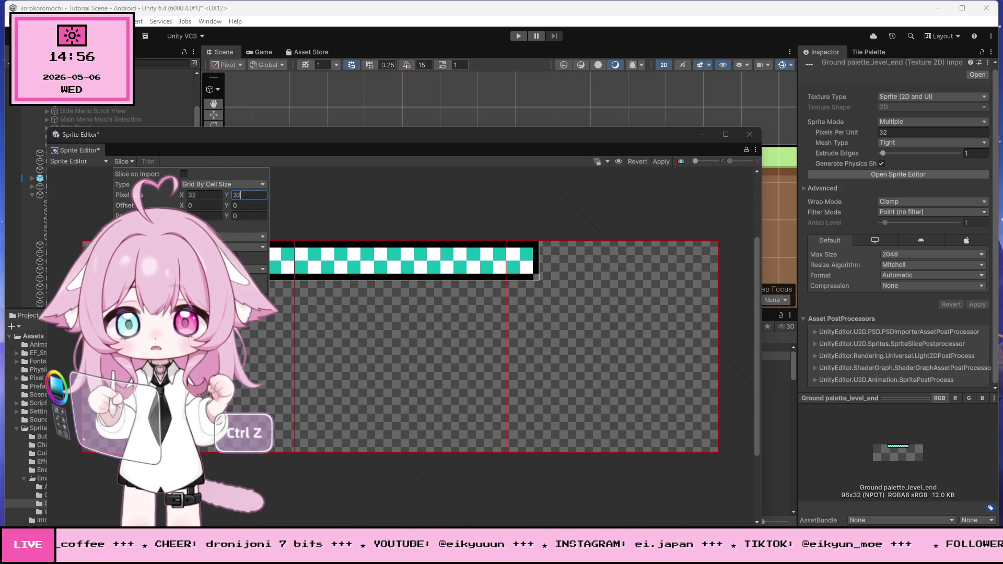
click(654, 199)
click(750, 135)
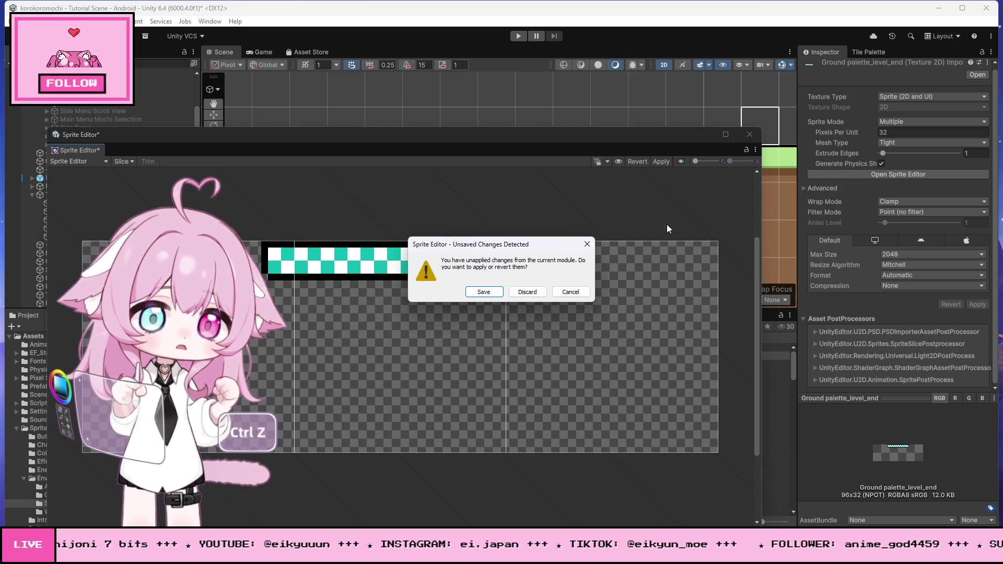
click(500, 288)
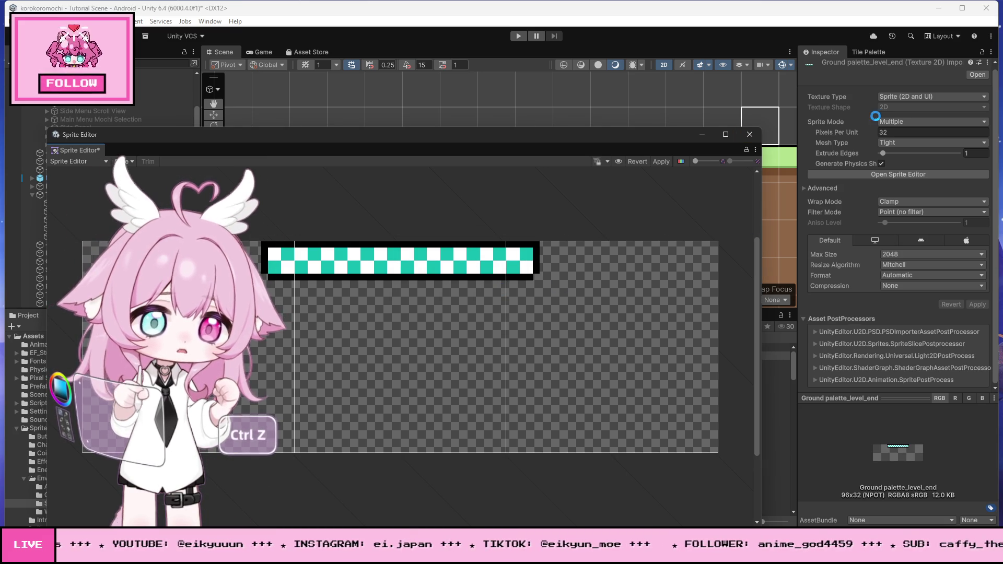
key(shift+space)
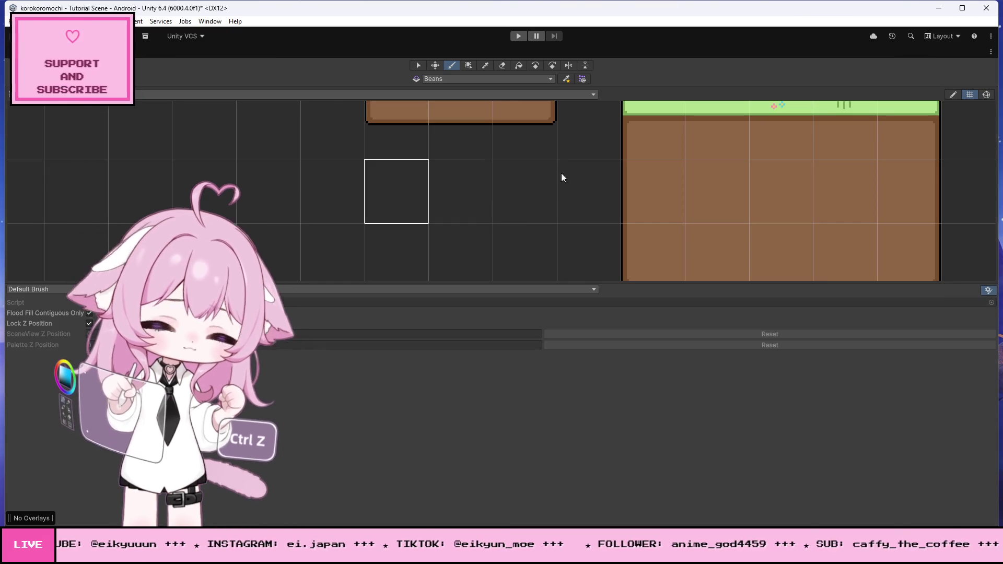
Switch Unity to the Default layout and show the project assets as a compact list
click(948, 35)
click(909, 72)
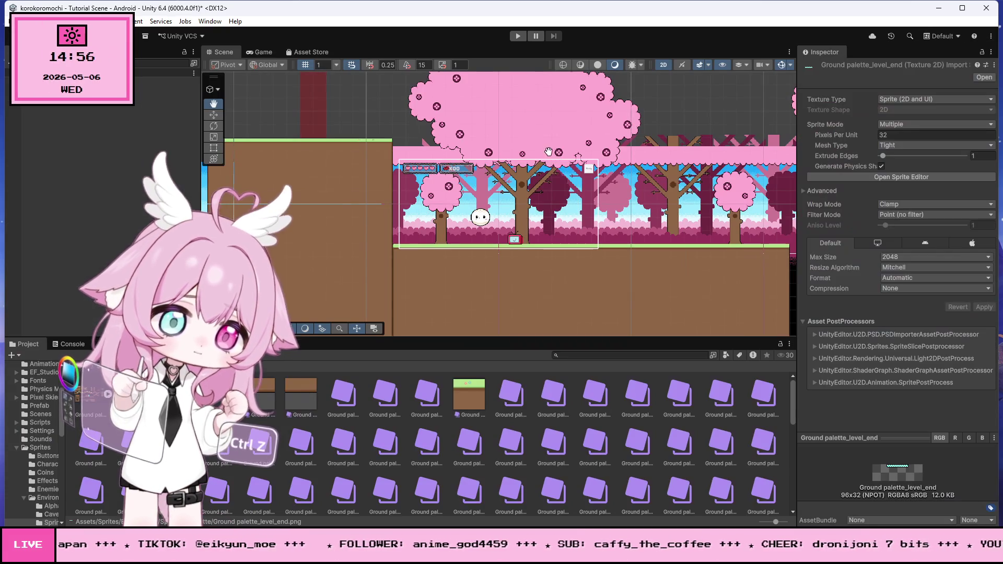
drag(785, 519, 738, 522)
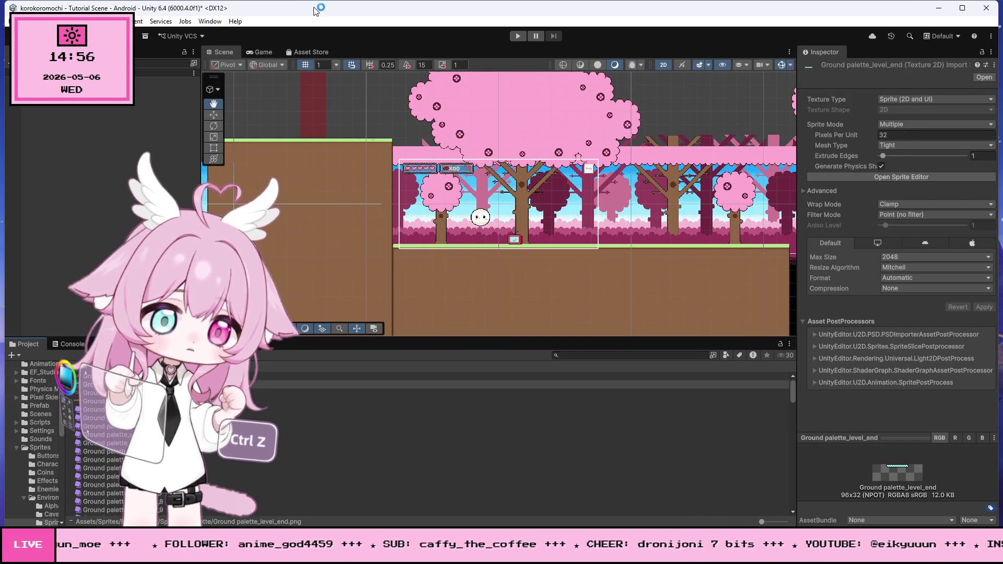
Reopen the Tile Palette and add the finish bar sprite as a tile in Mochi Grass Land, confirming the save folder
click(203, 19)
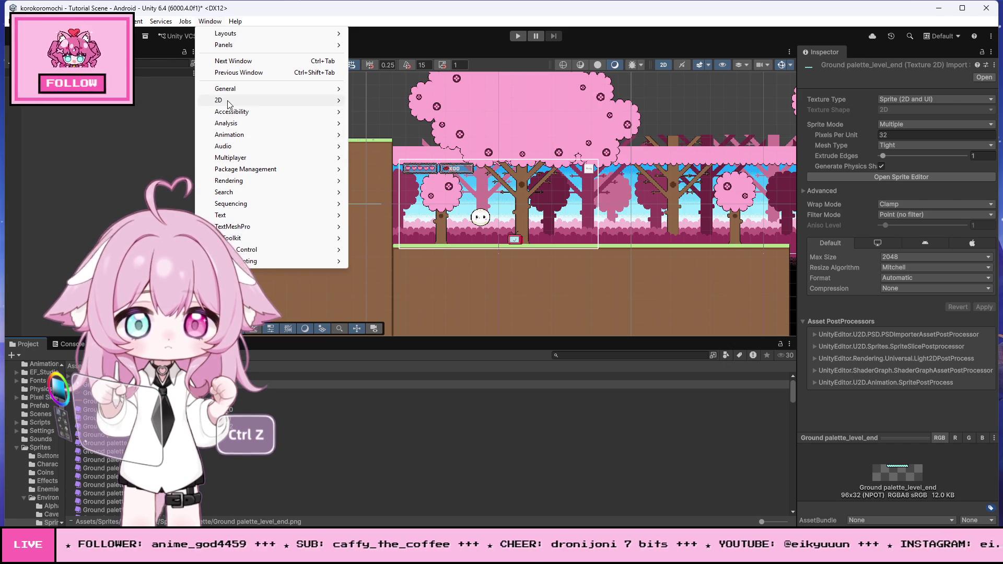
mouse_move(224, 99)
click(392, 112)
drag(344, 113, 434, 57)
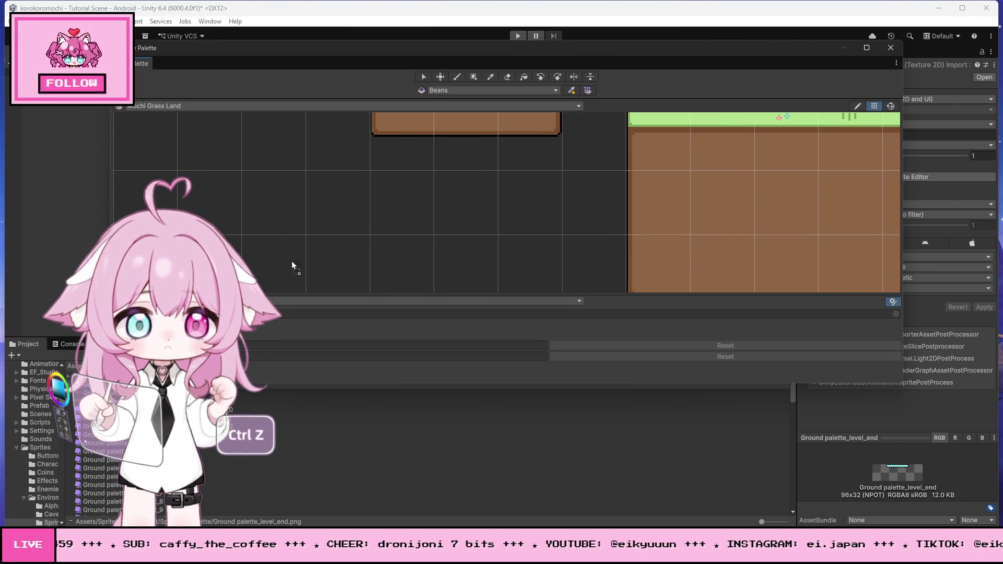
click(457, 212)
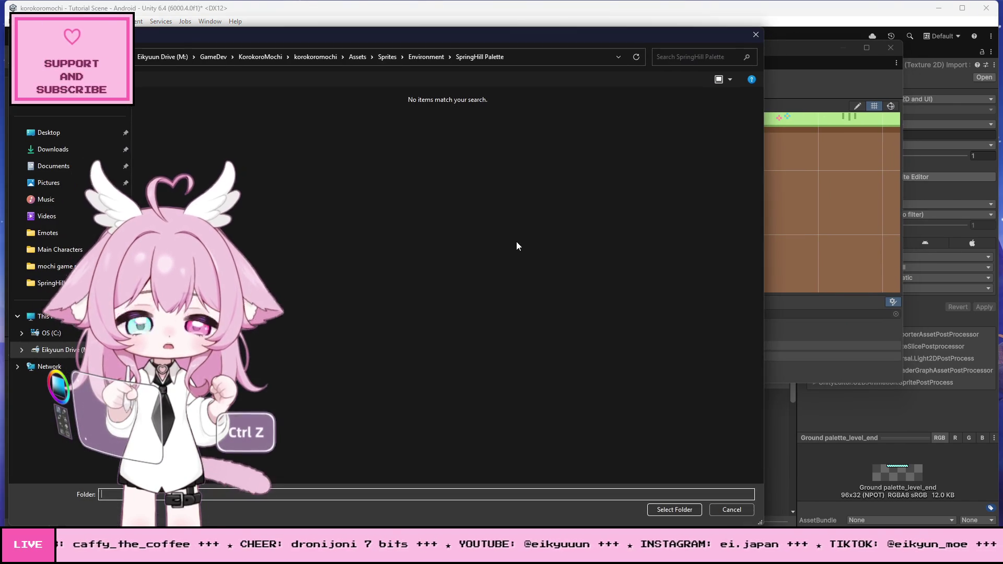
click(729, 512)
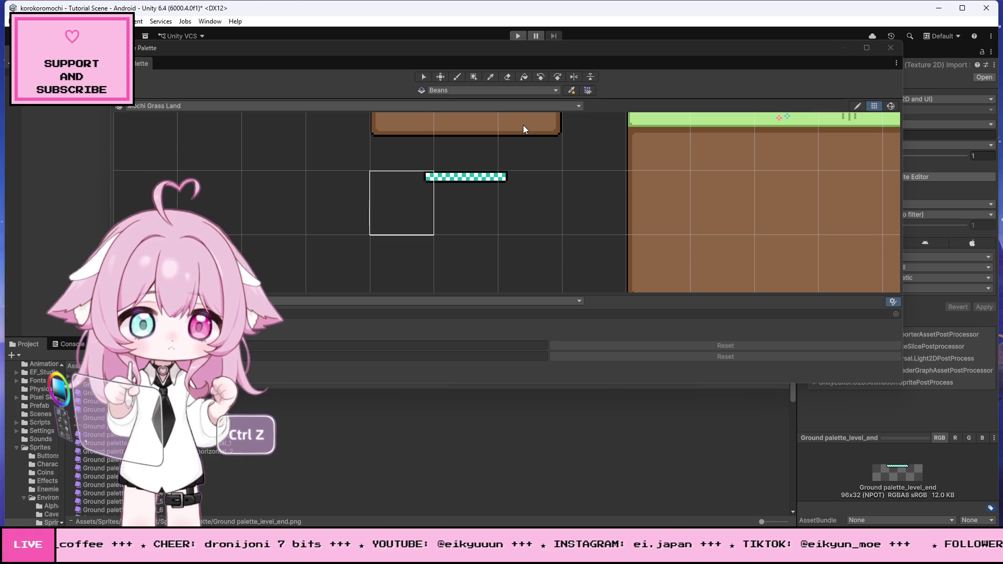
drag(510, 50, 495, 276)
Create a rectangular tilemap under Tilemap grid via 2D Object > Tilemap > Rectangular
scroll(390, 210, down, 10)
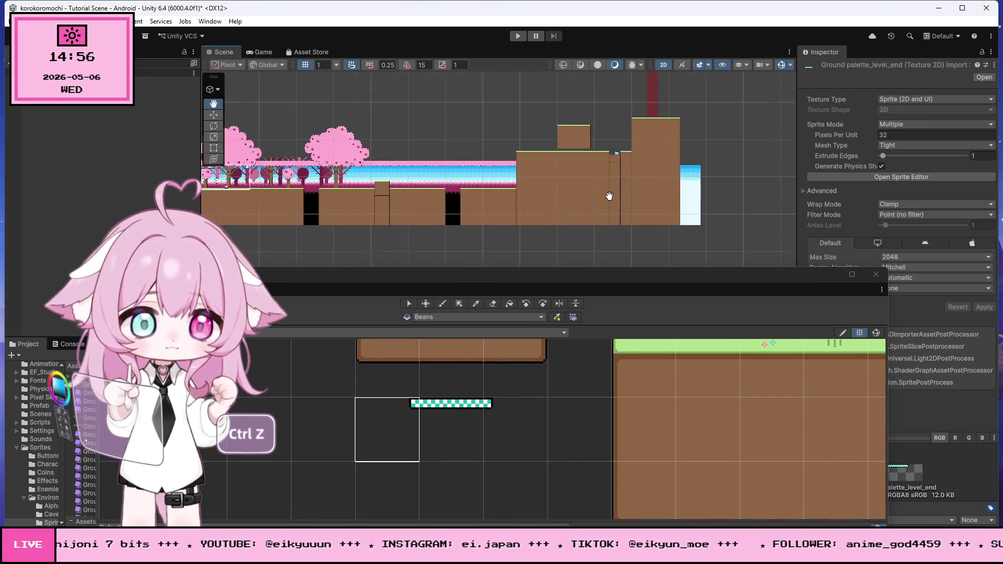
scroll(595, 172, up, 10)
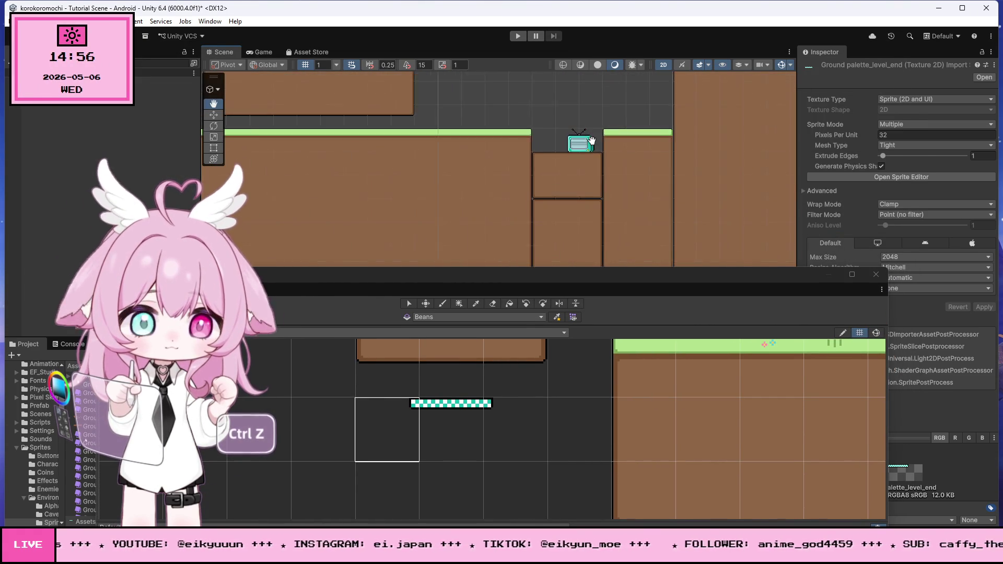
scroll(592, 141, up, 5)
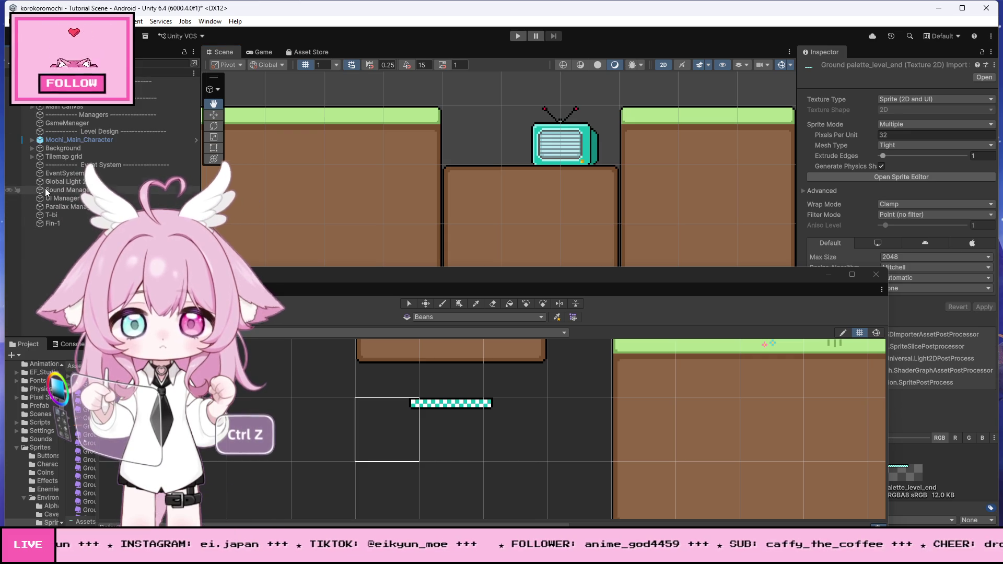
click(32, 156)
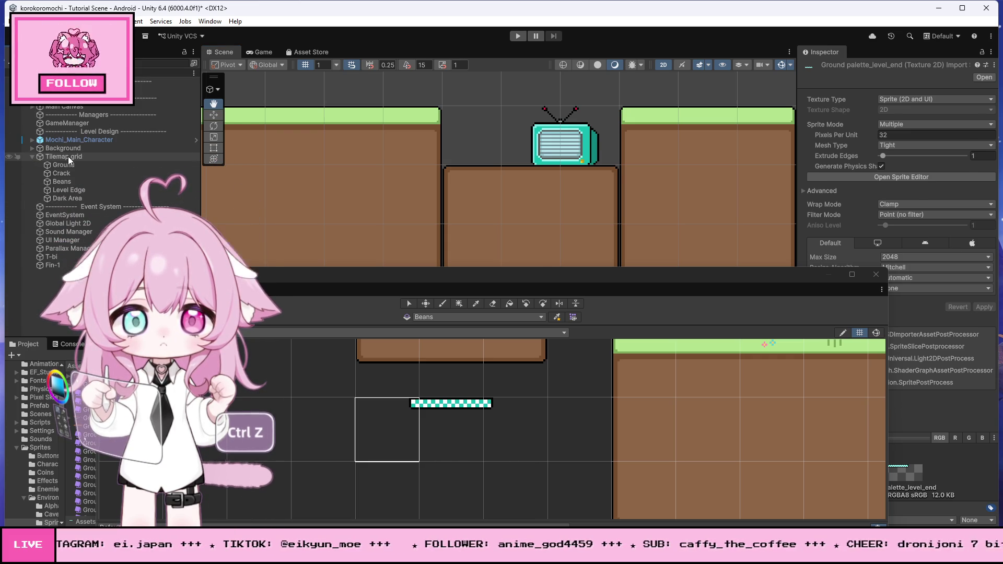
right_click(68, 155)
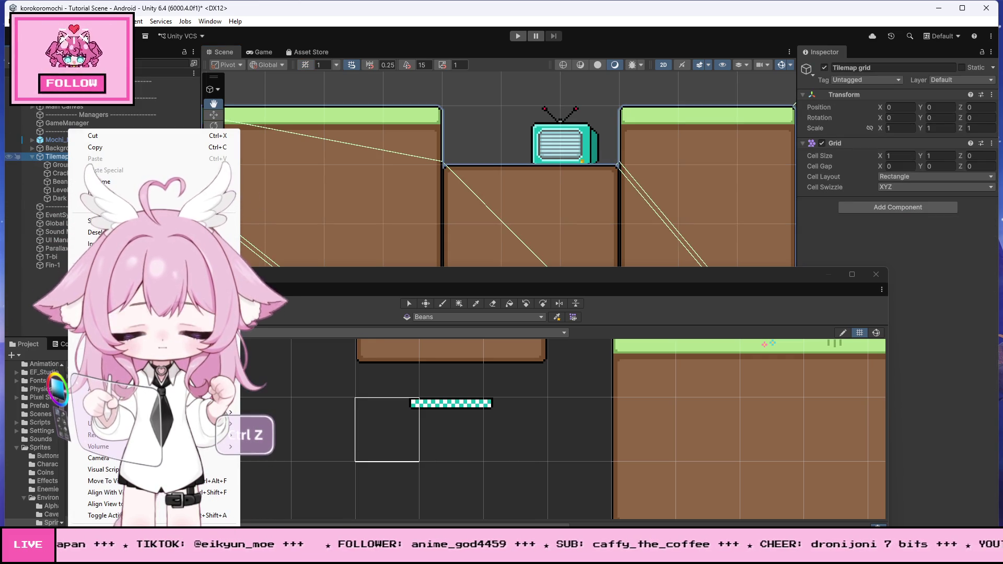
mouse_move(157, 343)
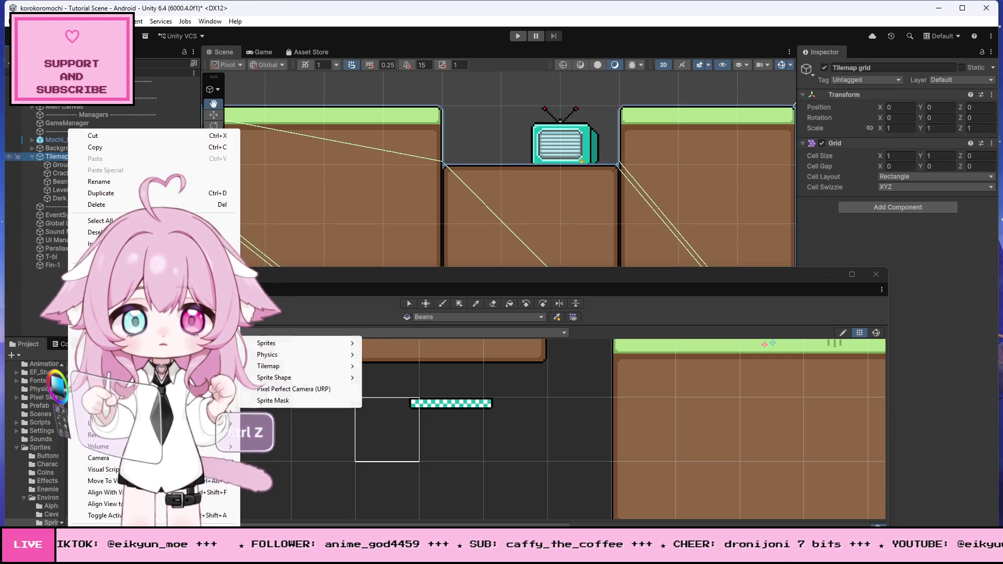
mouse_move(298, 367)
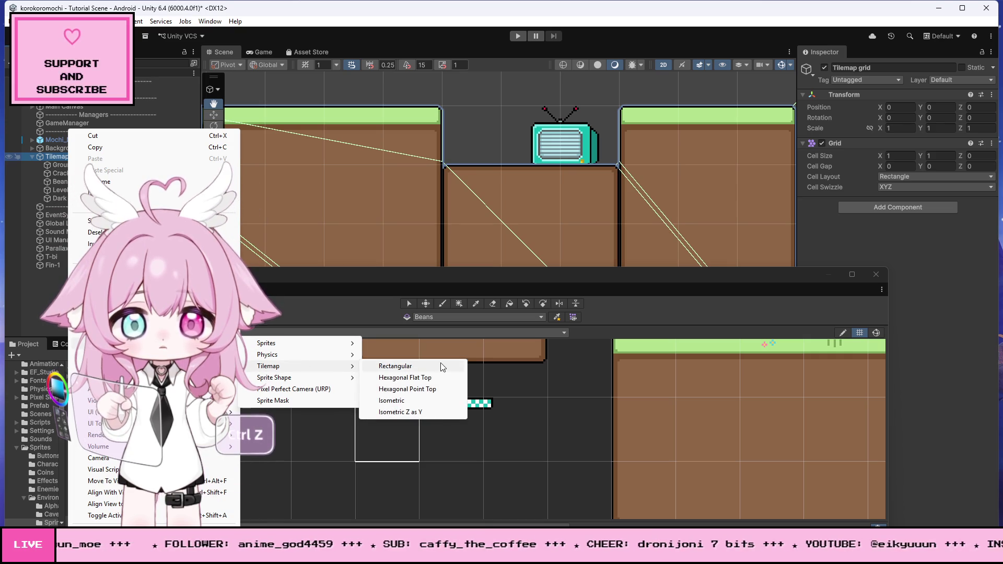
click(404, 367)
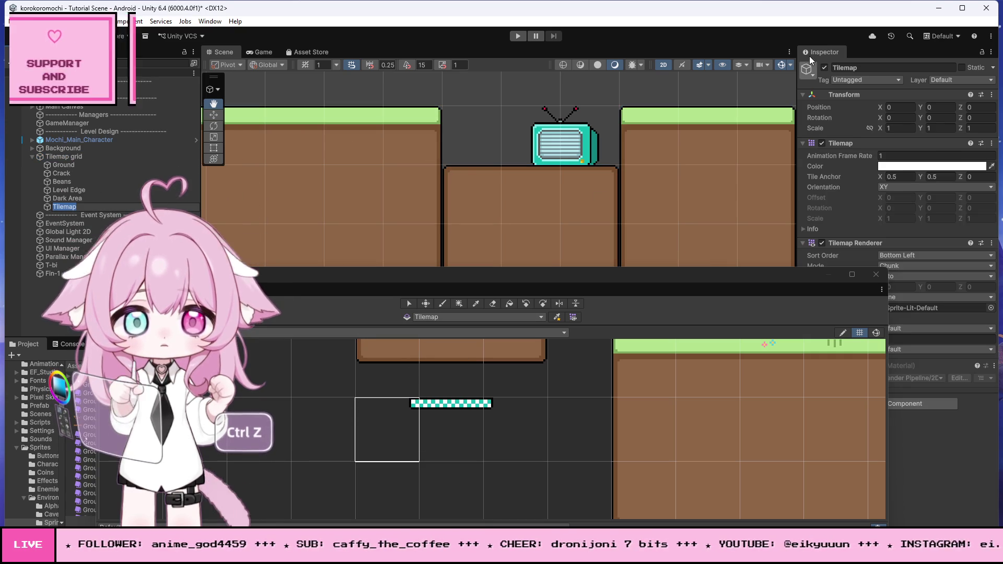
Rename the new tilemap to 'Level End'
click(853, 68)
text(Level End)
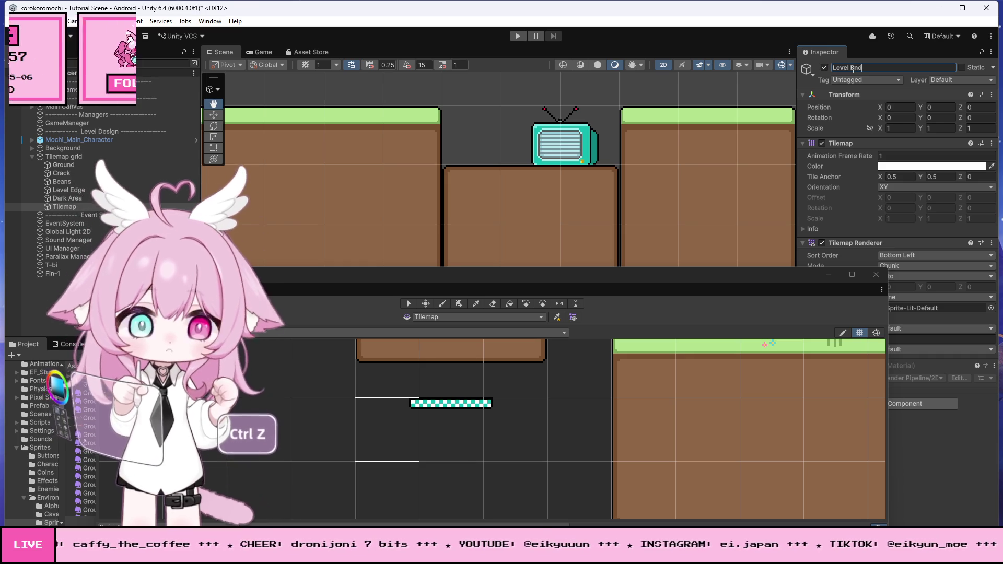
key(Return)
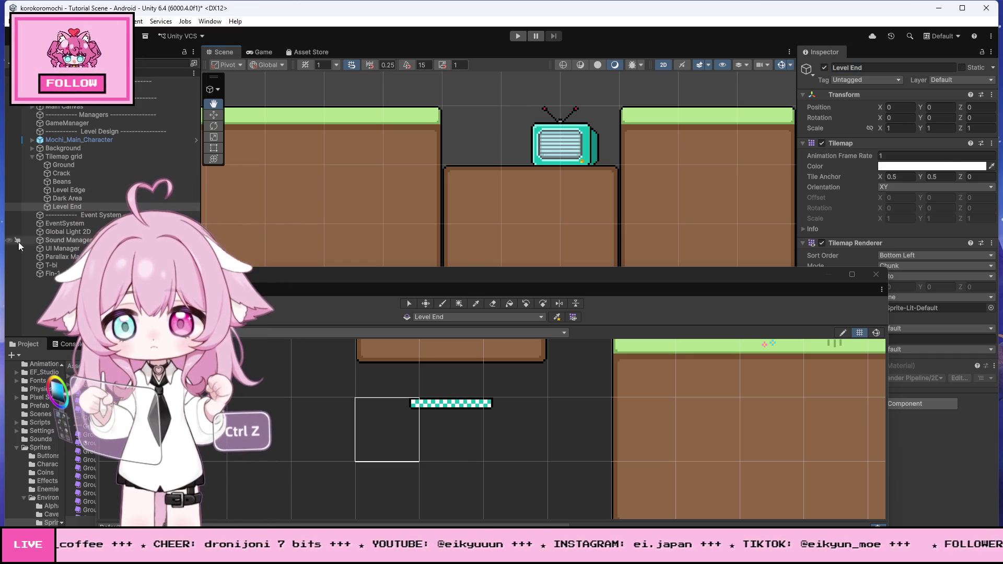
Make Level End the active tilemap and switch the Tile Palette to the Paintbrush
click(54, 274)
click(72, 207)
key(i)
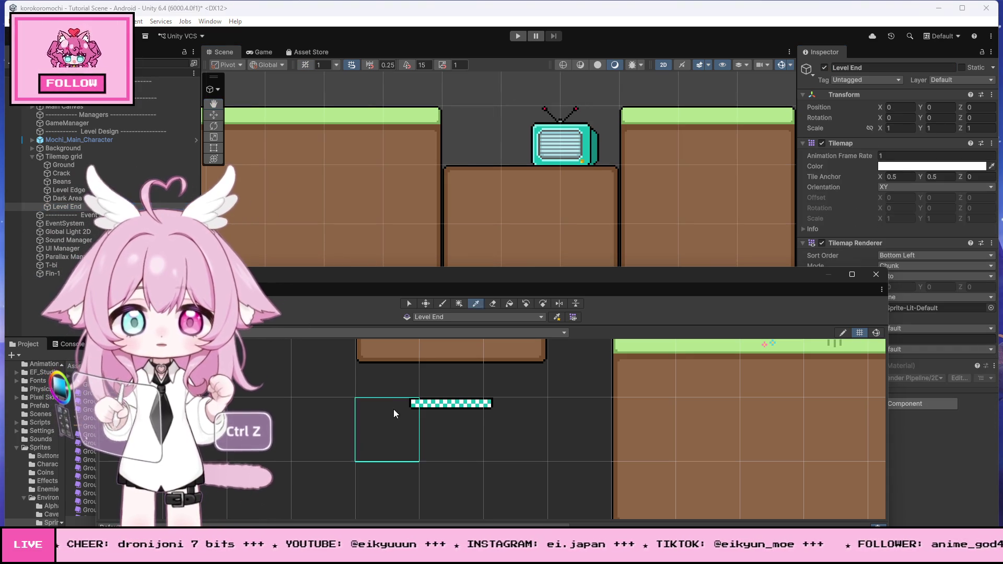
click(393, 409)
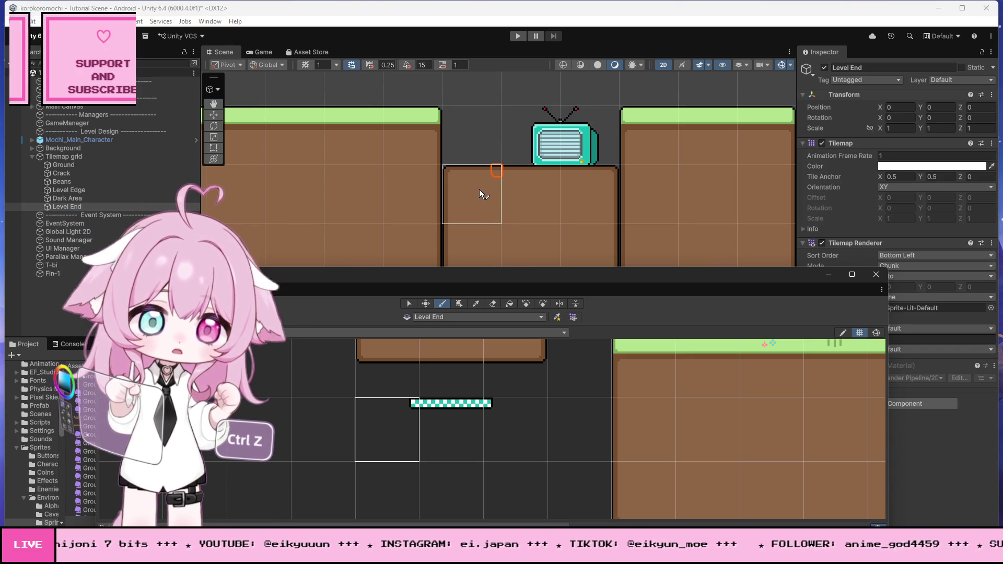
click(71, 208)
click(70, 208)
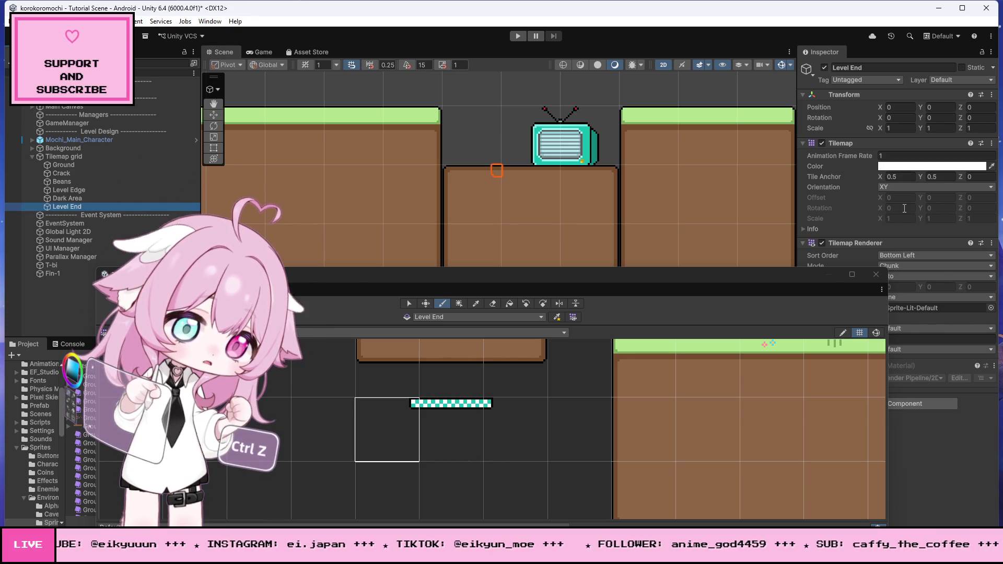
drag(759, 271, 745, 345)
Paint the checkered finish bar tile onto the ground block beneath the TV, then deselect
click(888, 339)
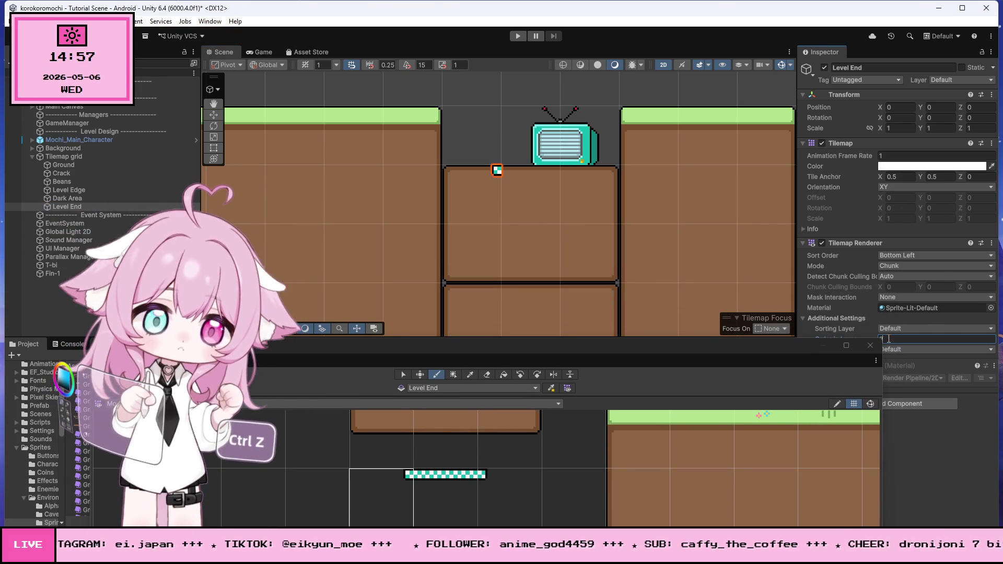
click(445, 475)
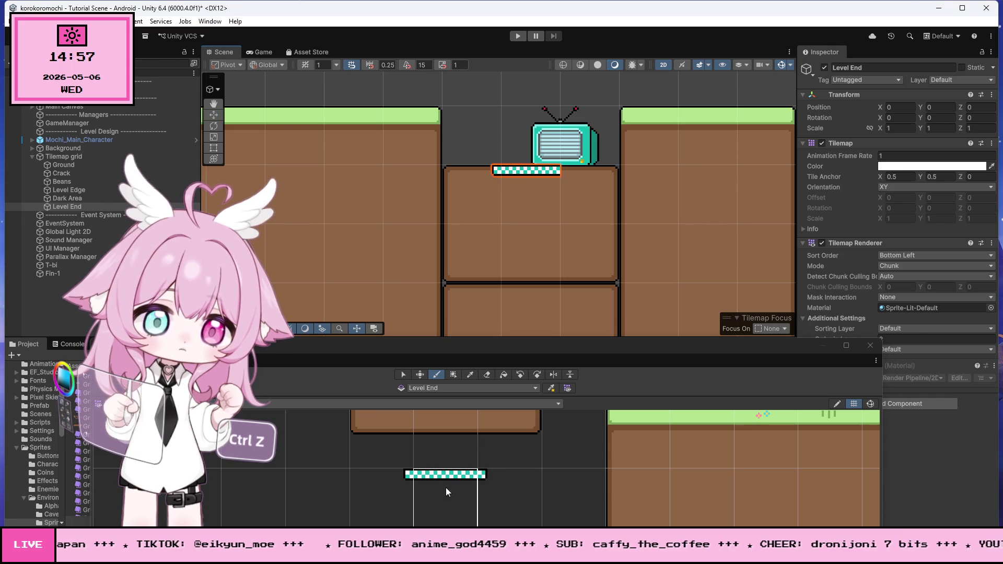
scroll(668, 193, up, 2)
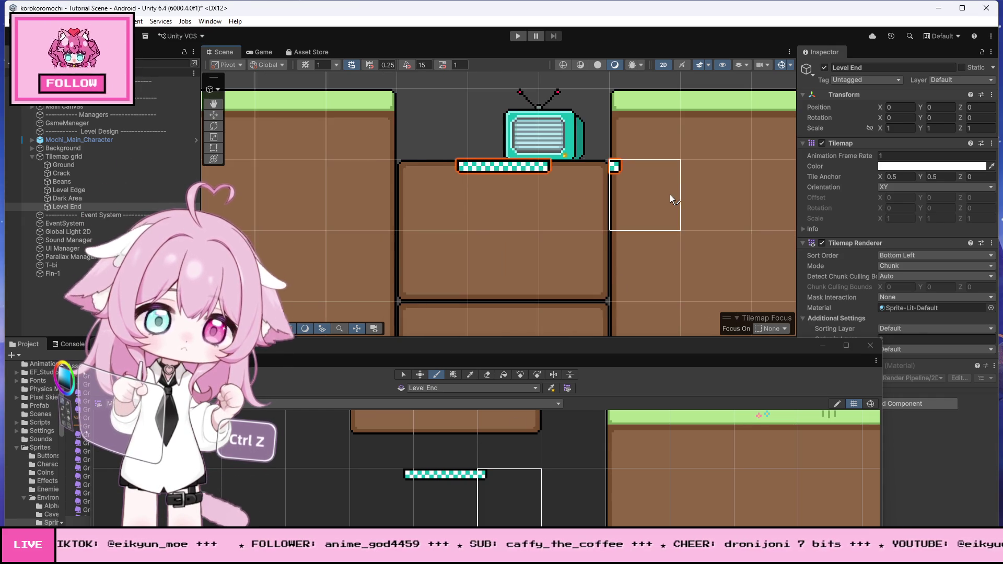
scroll(679, 198, up, 2)
scroll(688, 203, down, 5)
scroll(669, 209, up, 3)
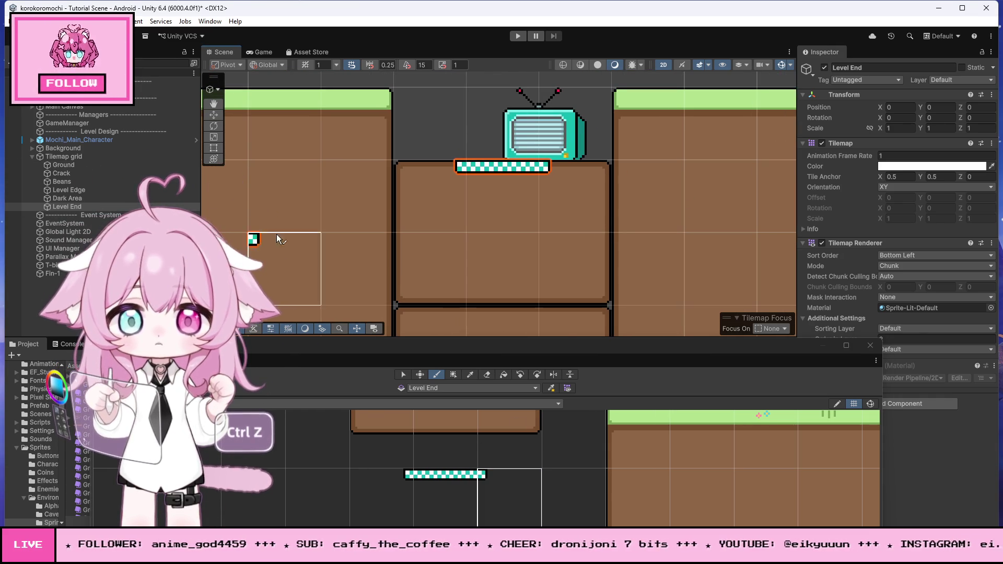
scroll(386, 195, down, 2)
scroll(550, 108, up, 5)
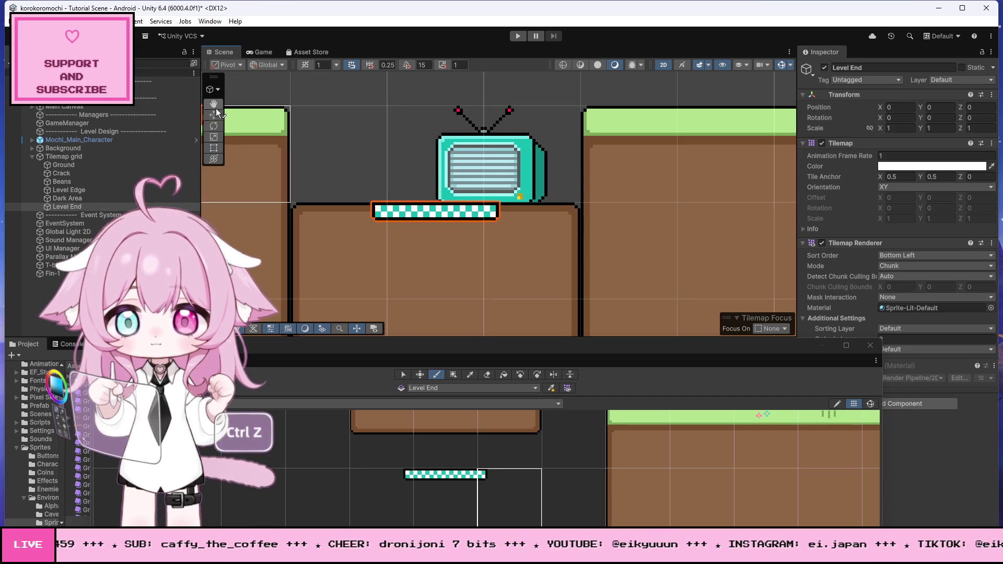
click(425, 156)
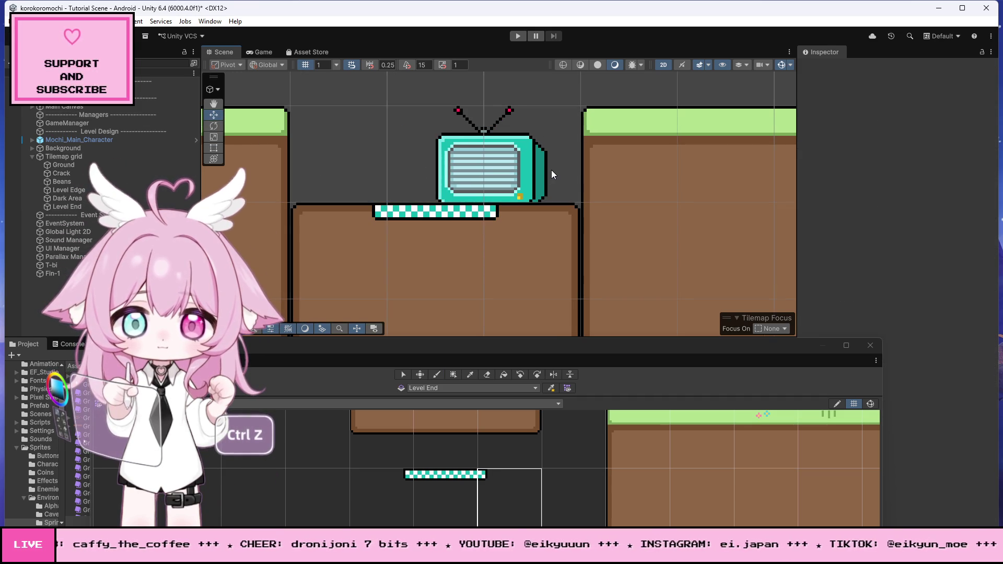
scroll(551, 171, down, 10)
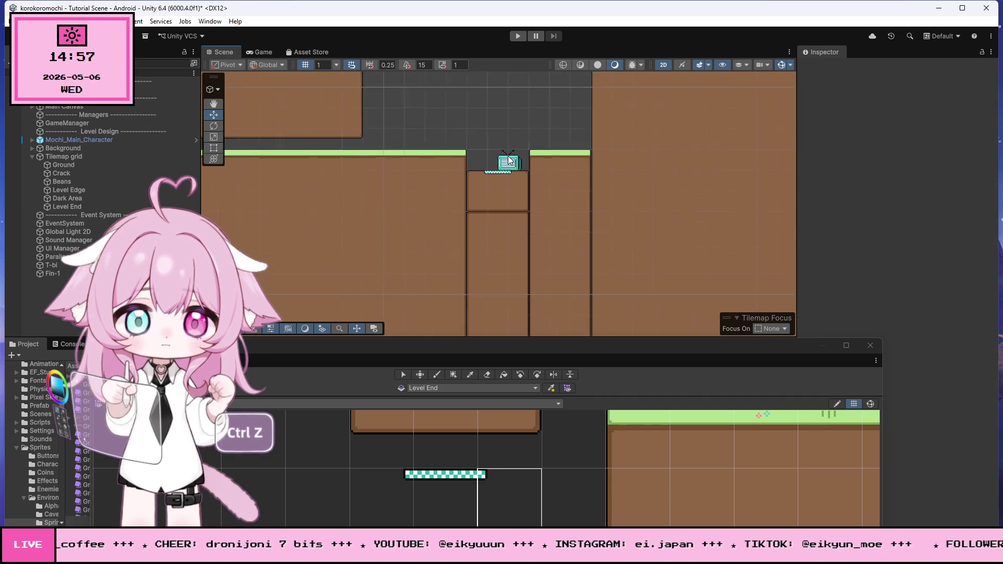
scroll(508, 159, up, 8)
scroll(522, 166, up, 2)
mouse_move(342, 546)
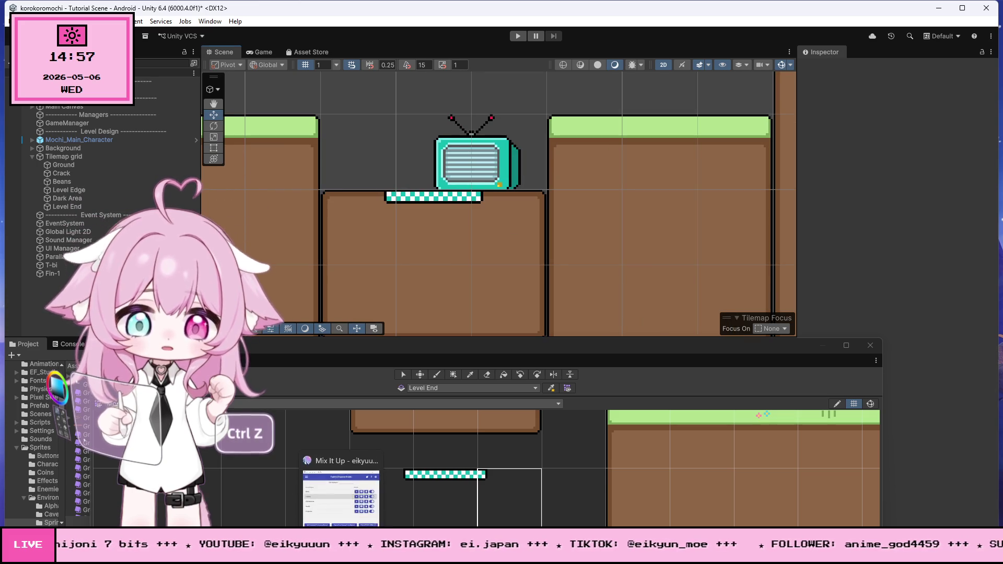
click(342, 481)
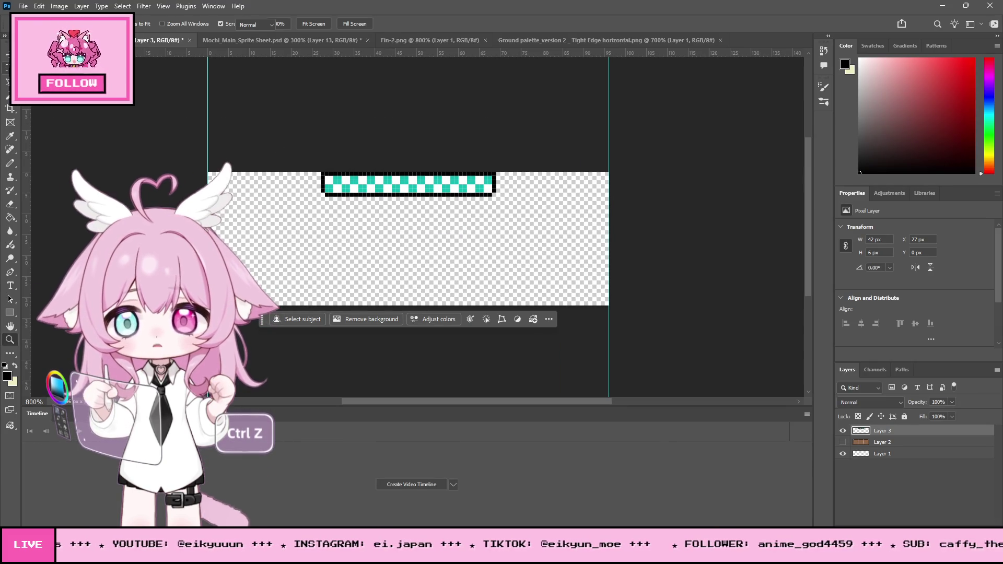
Show the brown Layer 2 ground and pencil a white strip leftward along the bar's top edge
key(m)
drag(296, 164, 346, 207)
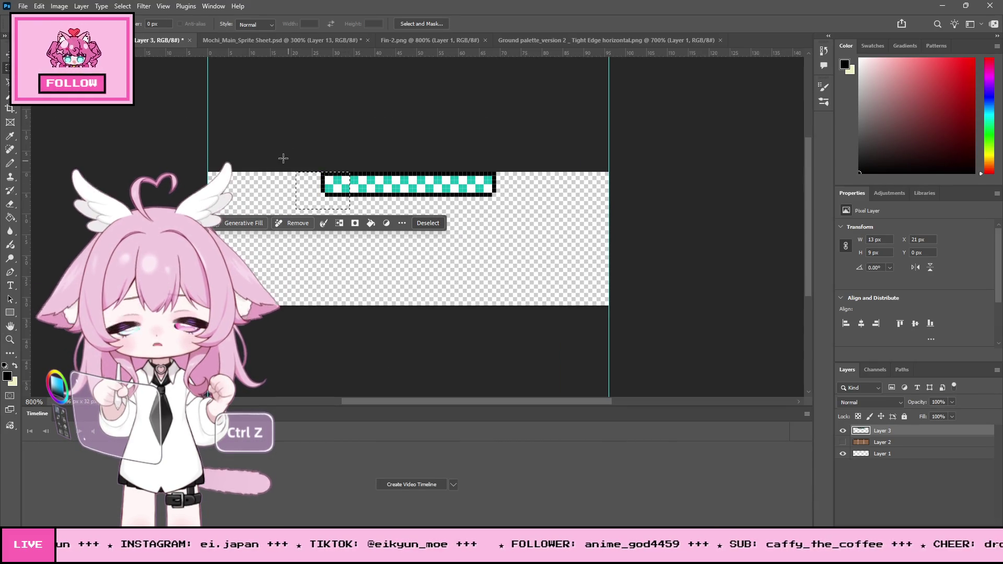
click(173, 123)
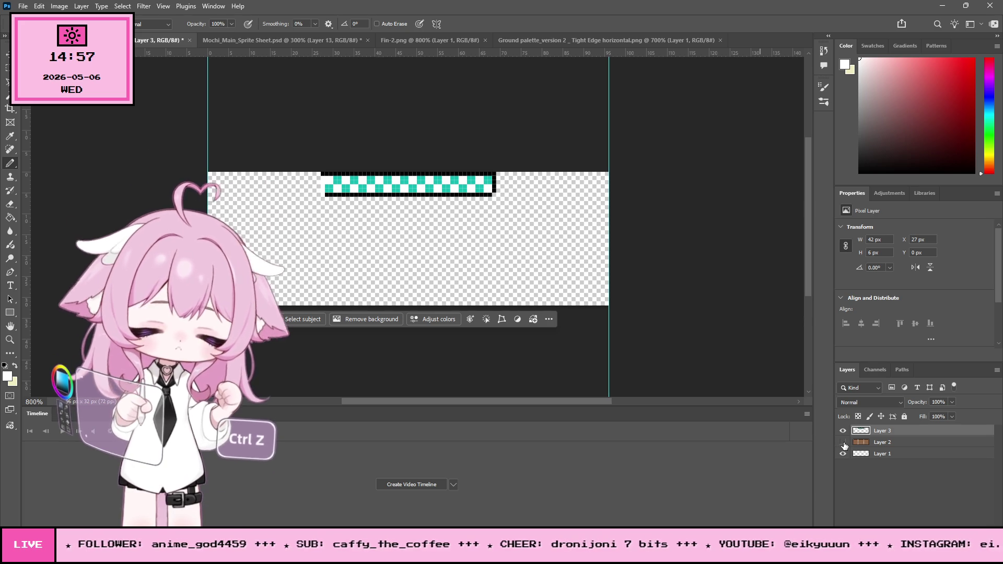
click(843, 443)
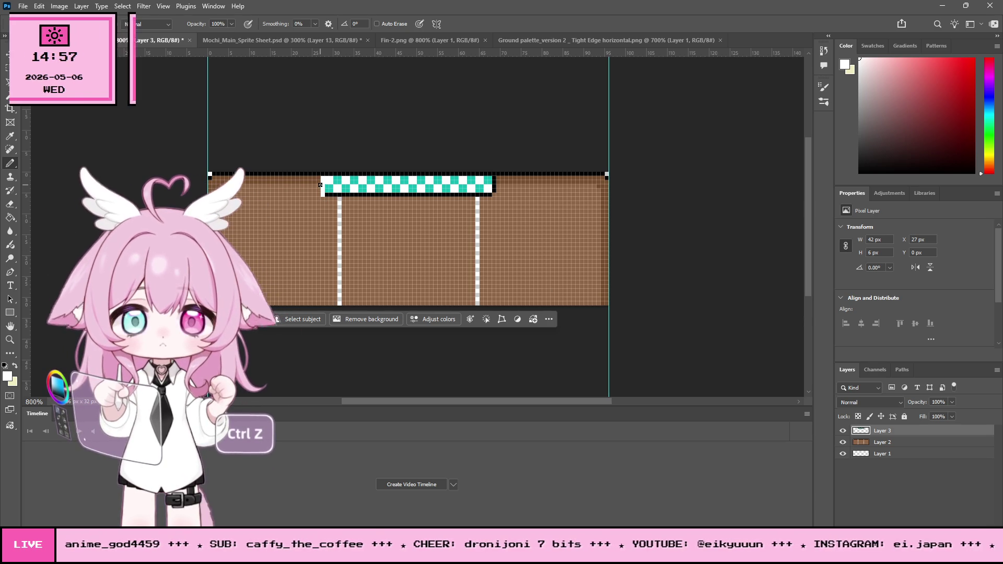
drag(269, 174, 267, 175)
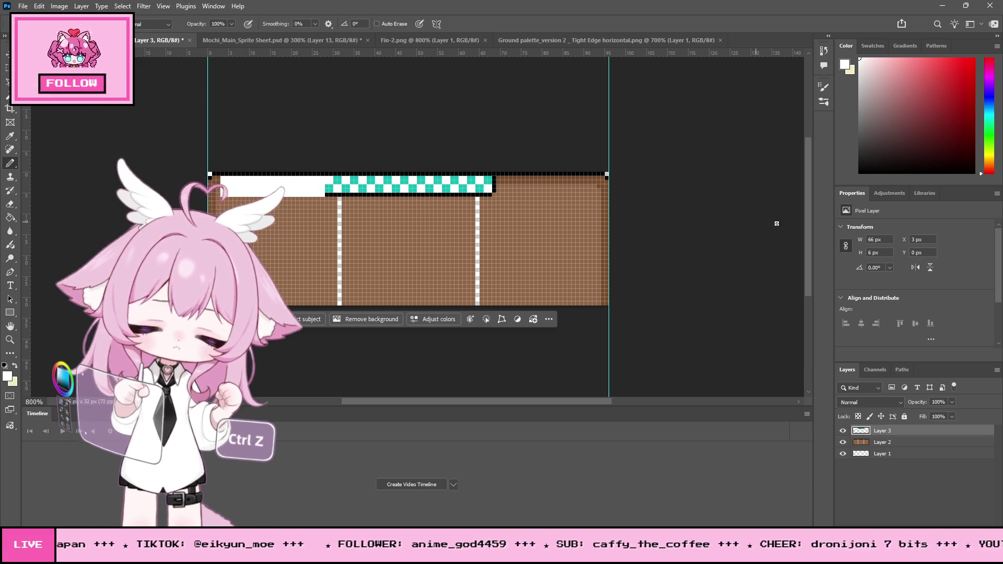
click(9, 135)
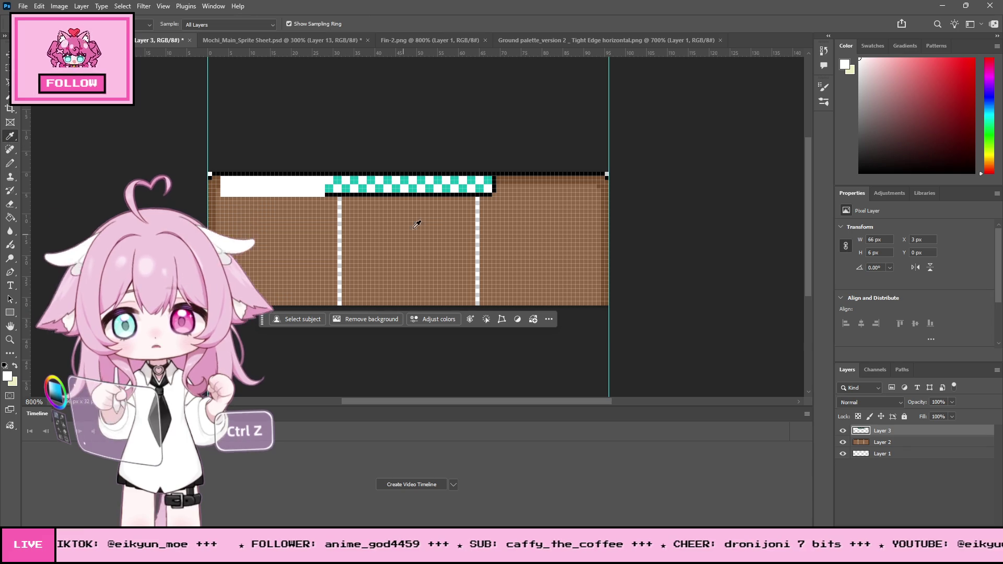
Sample the teal and pencil a 2x2 teal square at the strip's left end at 3200%
click(338, 188)
click(9, 164)
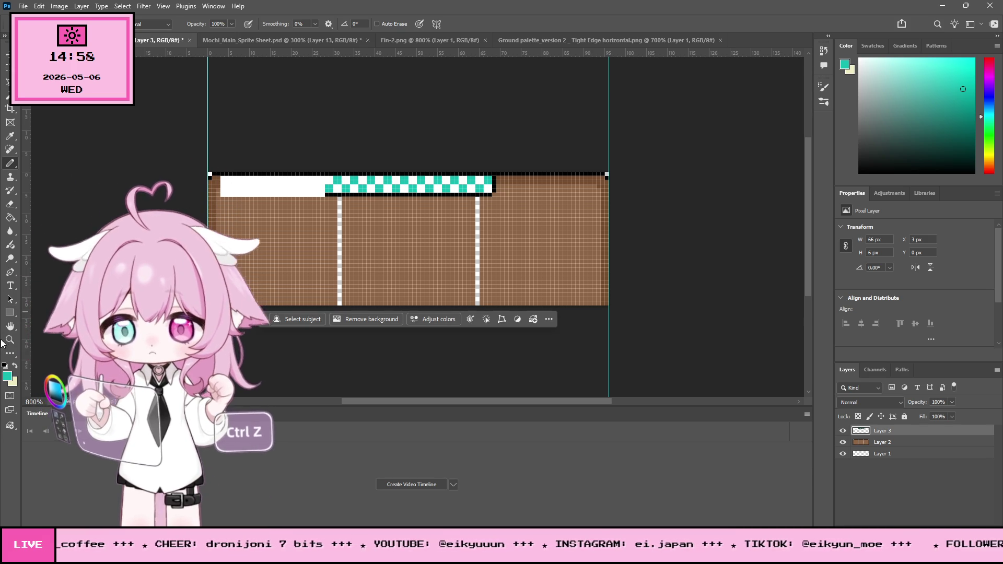
drag(307, 191, 308, 192)
click(10, 163)
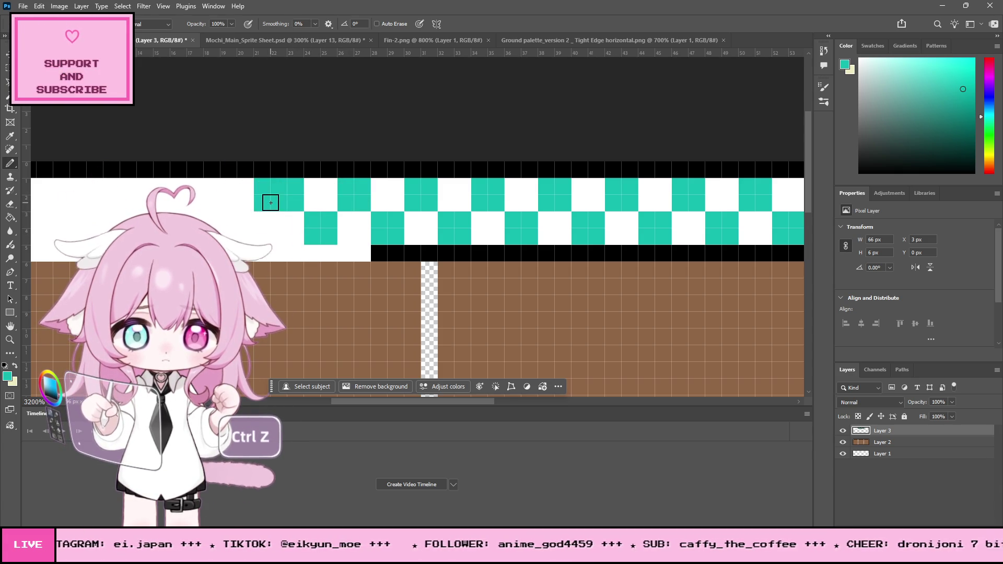
mouse_move(290, 199)
mouse_down()
mouse_move(280, 186)
mouse_move(277, 203)
mouse_up()
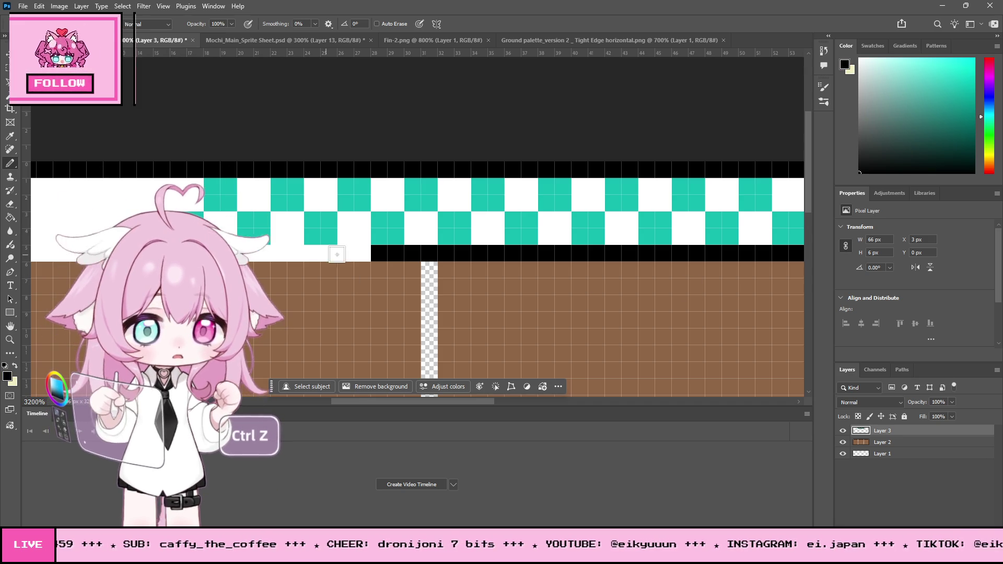
Paint the white run of the border black and zoom back out to 800%
drag(362, 254, 244, 256)
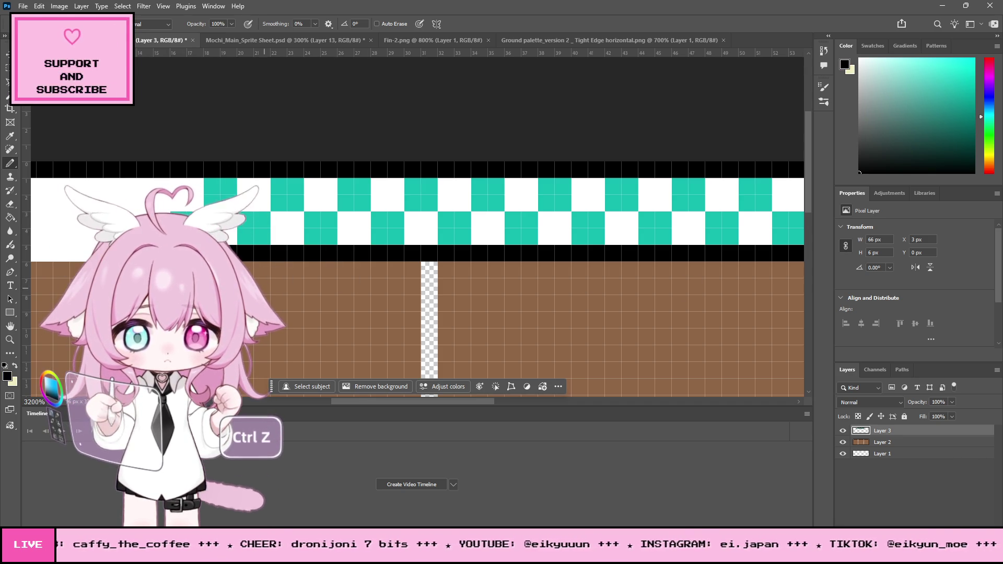
click(10, 340)
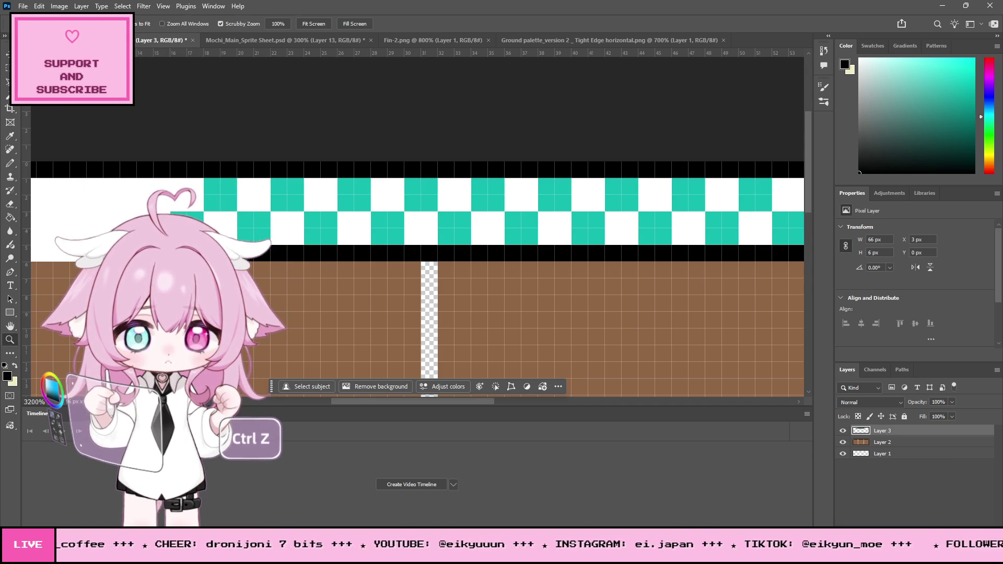
alt+click(320, 214)
alt+click(326, 215)
alt+click(332, 215)
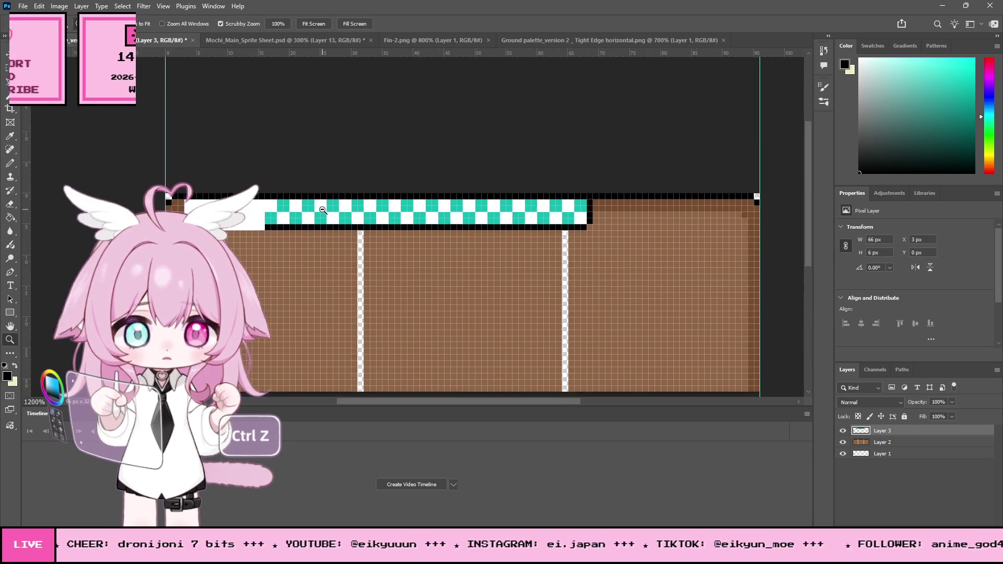
alt+click(335, 215)
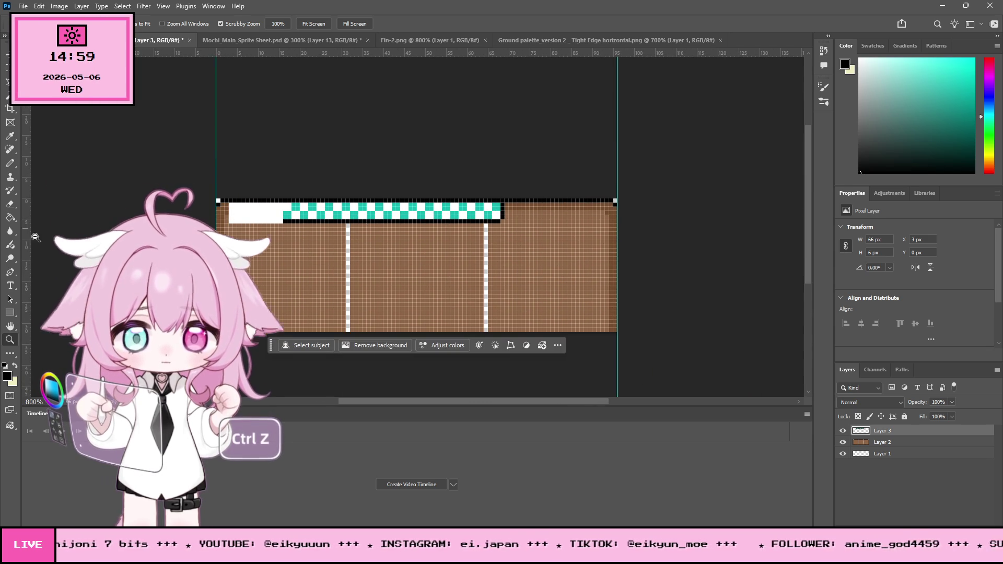
Delete the plain white block to the left of the checker strip
click(7, 70)
mouse_move(216, 198)
mouse_down()
mouse_move(261, 282)
mouse_move(280, 283)
mouse_up()
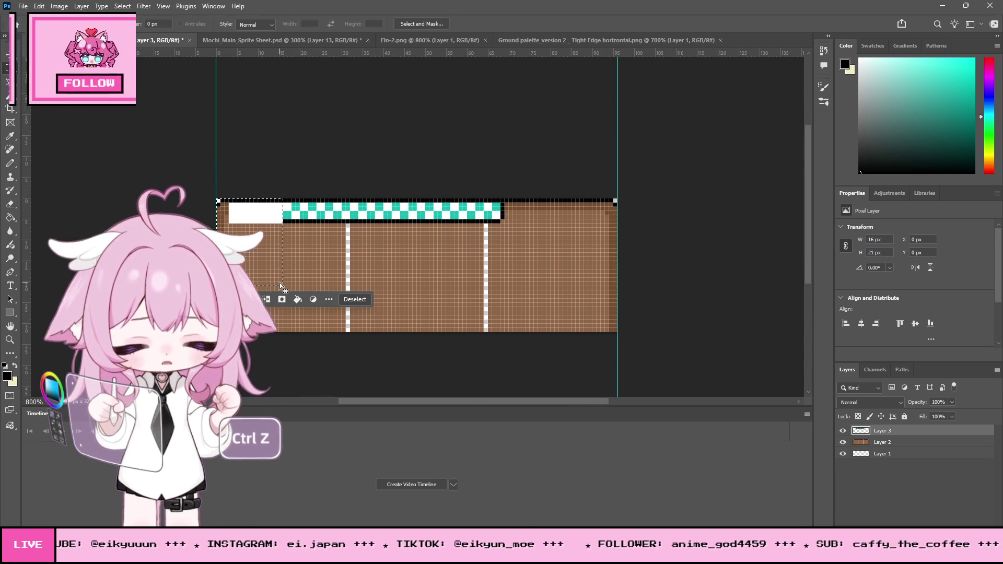
key(Delete)
key(ctrl+d)
Pencil a black column on the strip's left edge, then add empty Layer 4 with red selected
key(z)
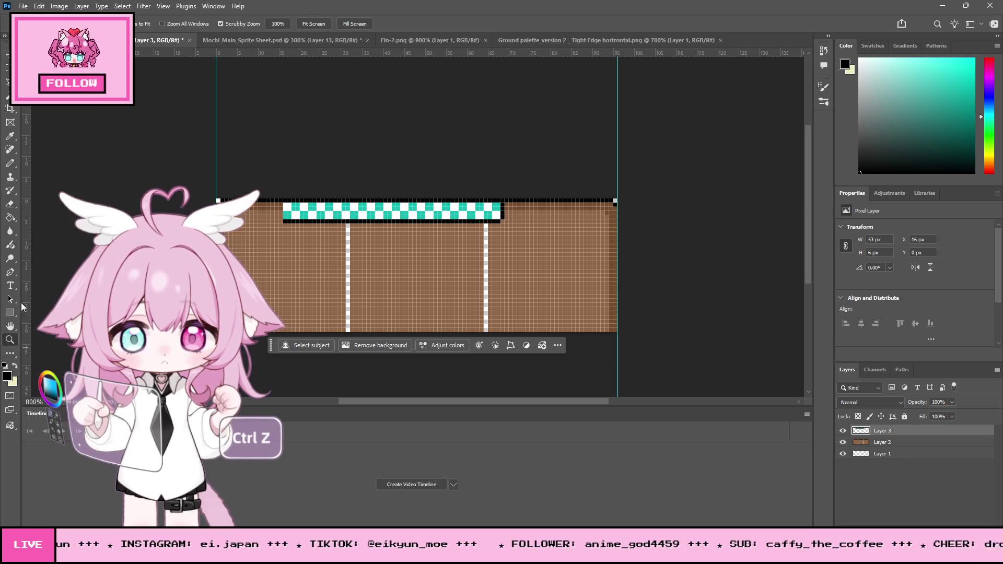
drag(283, 200, 862, 214)
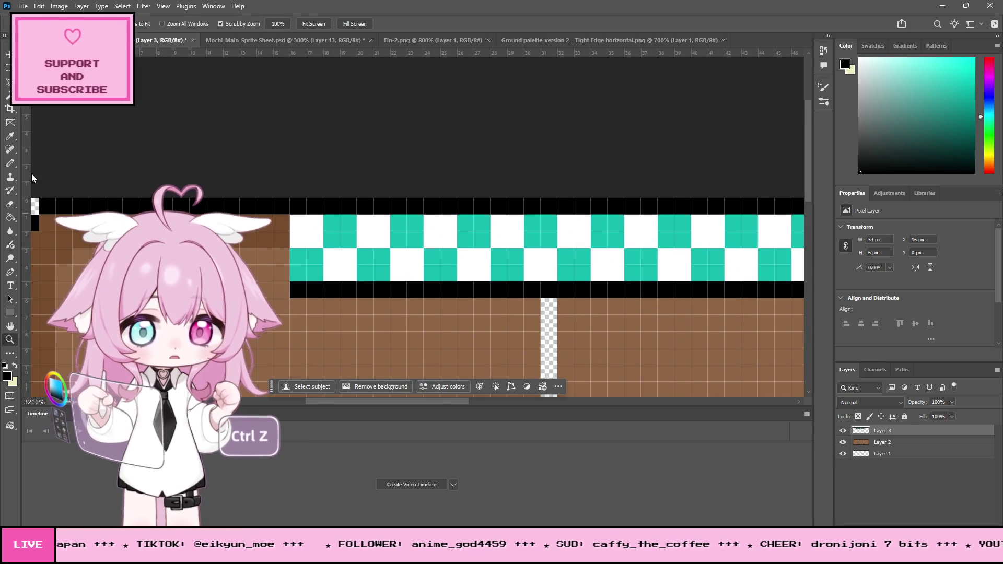
click(11, 163)
drag(279, 220, 279, 274)
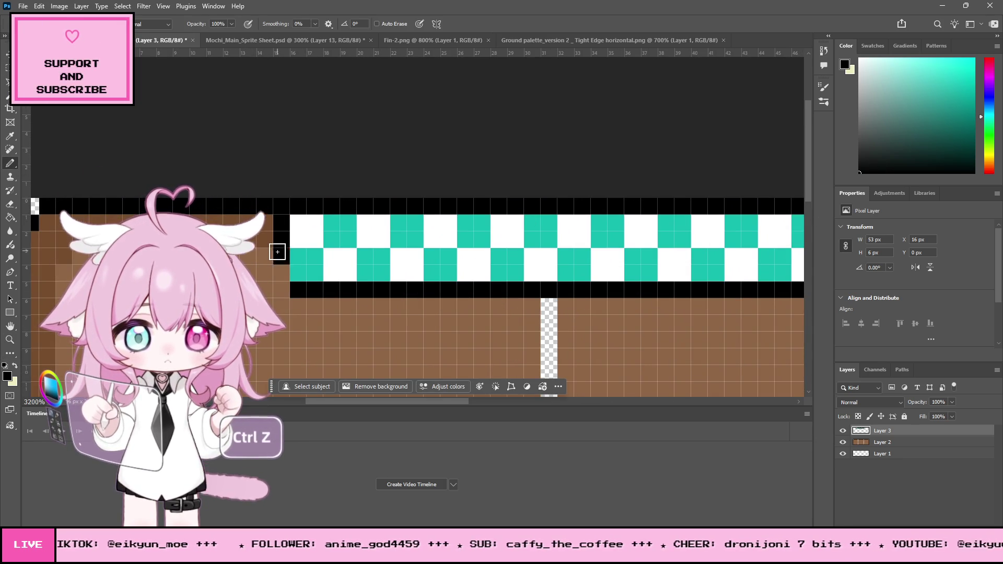
drag(369, 401, 381, 400)
click(958, 517)
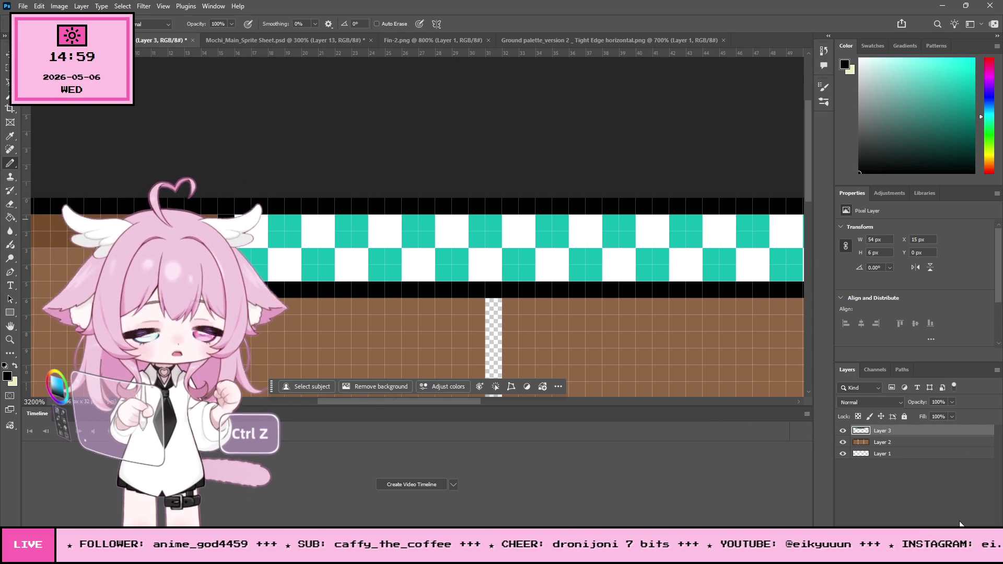
click(973, 58)
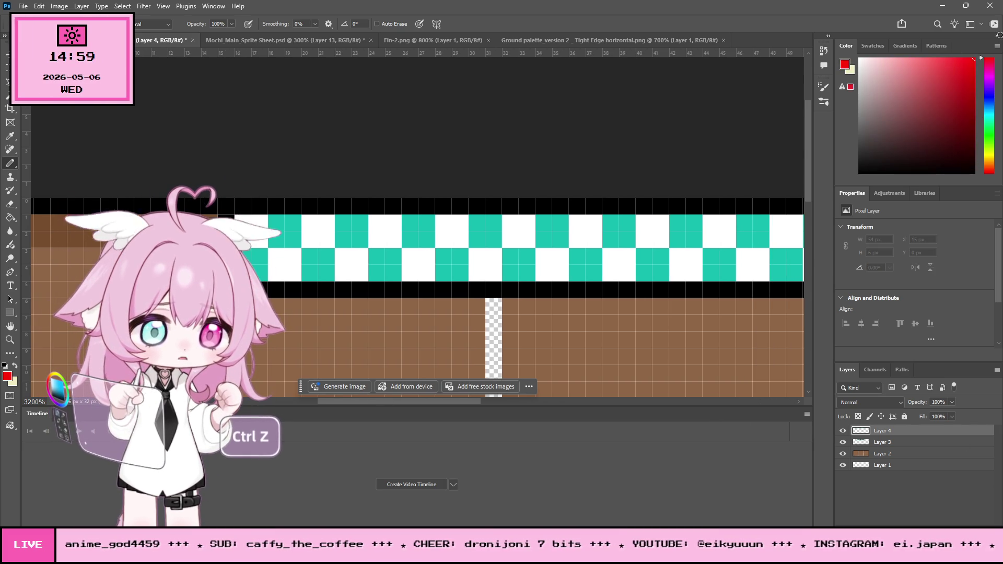
Draw a red guide line on Layer 4, move it right to X 65, and set 51% opacity
drag(256, 289, 473, 289)
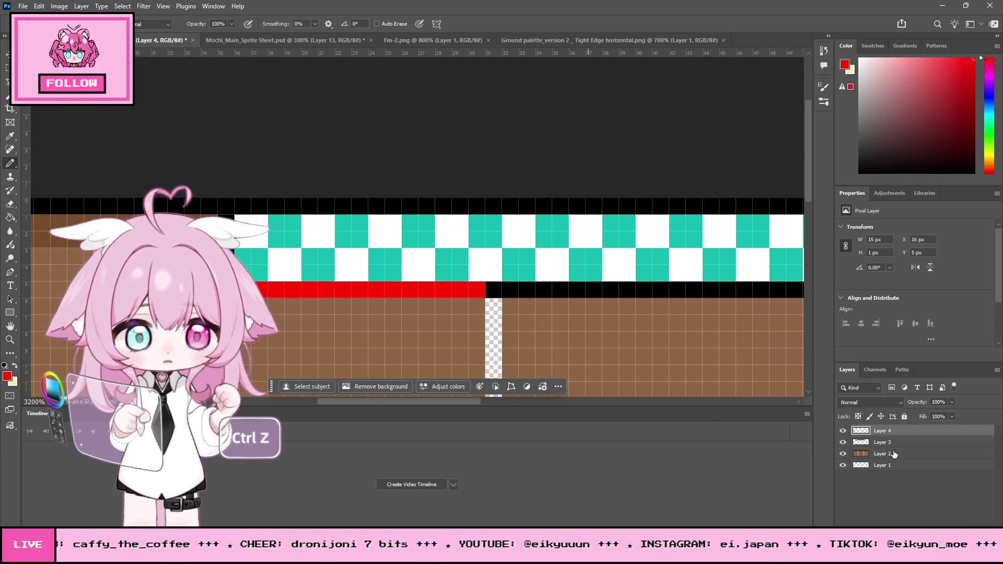
key(alt+bracketleft)
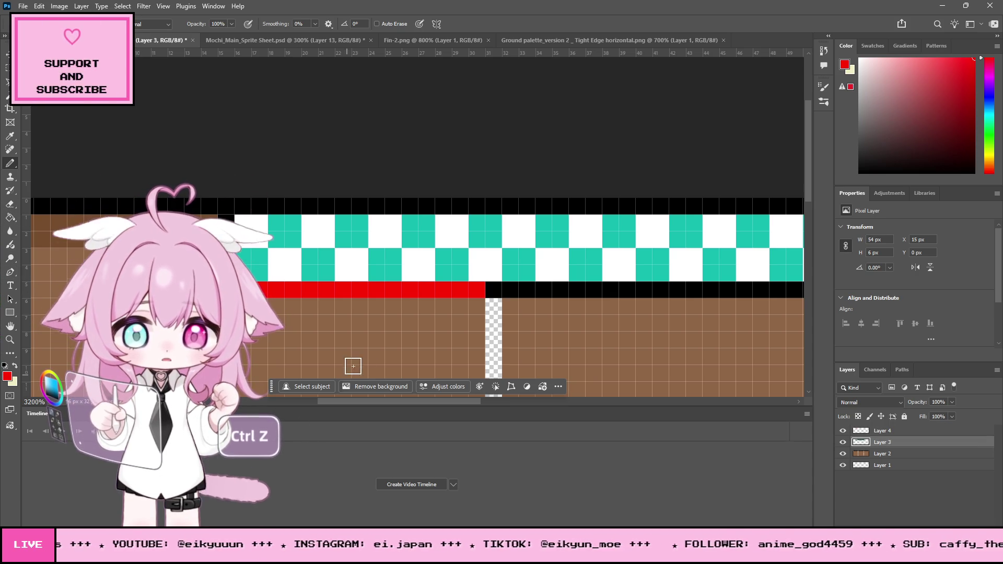
click(493, 289)
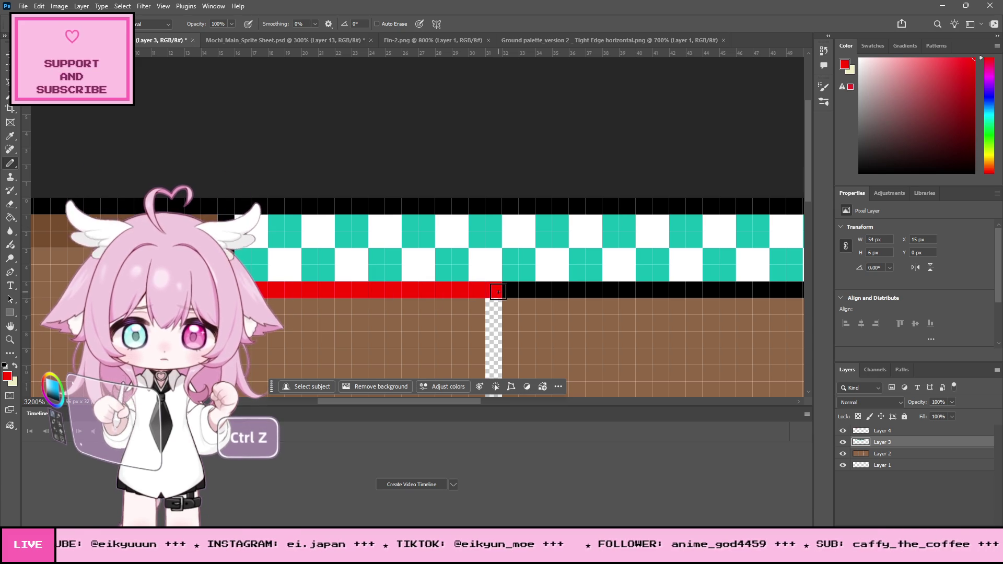
key(v)
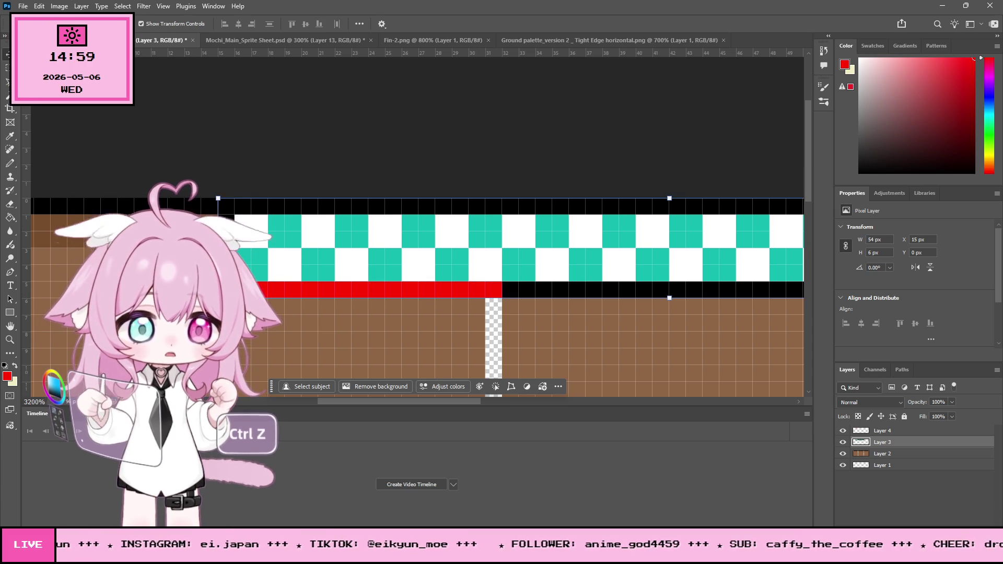
mouse_move(244, 272)
mouse_down()
mouse_move(350, 297)
mouse_move(243, 297)
mouse_move(543, 336)
mouse_move(238, 296)
mouse_up()
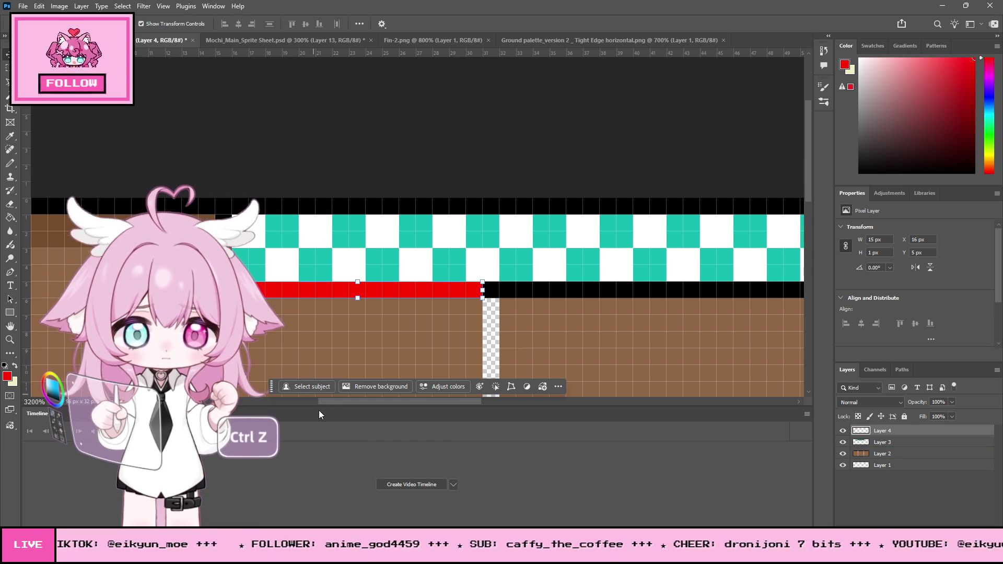
drag(325, 399, 346, 399)
drag(274, 290, 682, 290)
drag(420, 402, 524, 388)
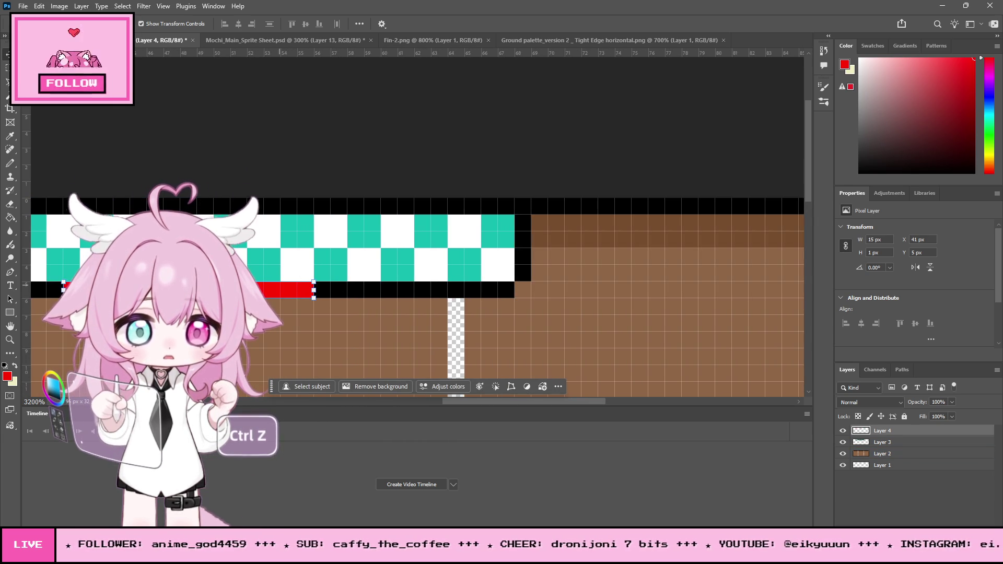
drag(273, 287, 581, 283)
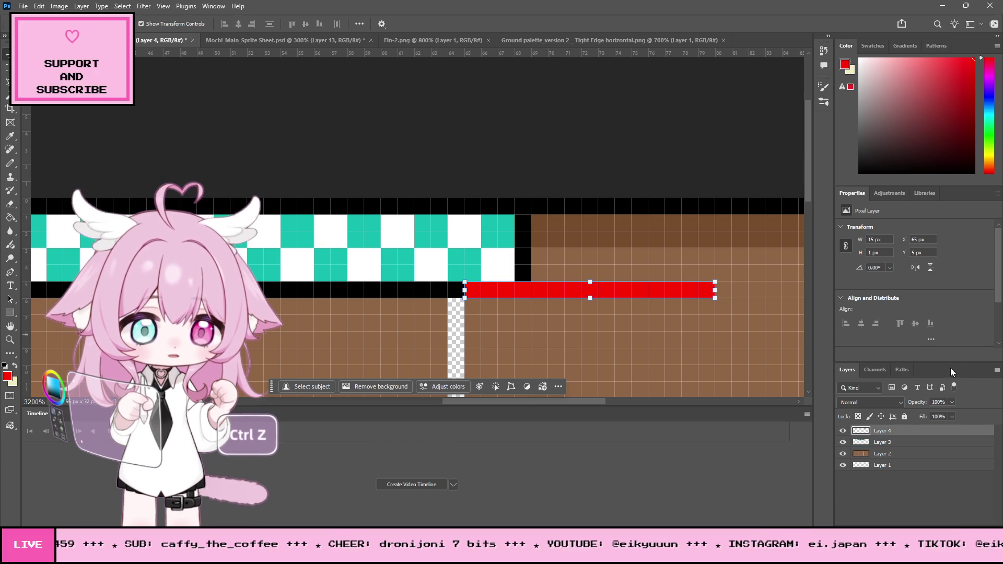
drag(934, 412, 929, 413)
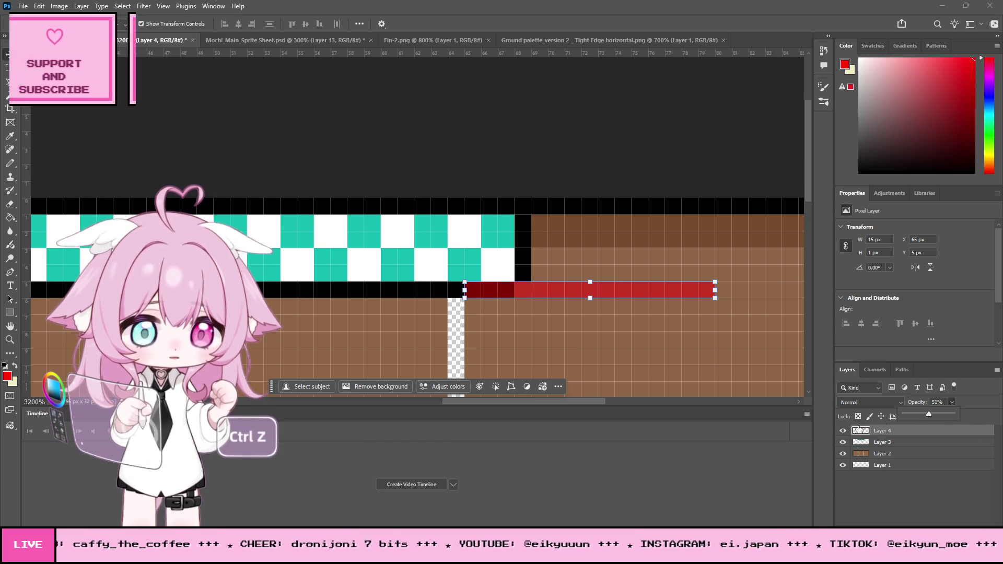
On Layer 3, pencil the extension's black border and white fill, then hide Layer 4
click(497, 271)
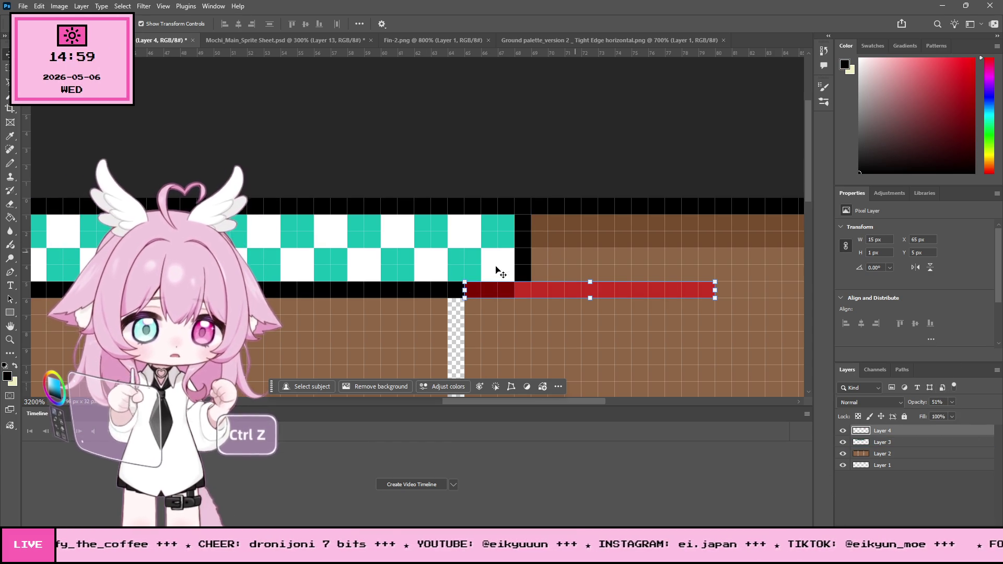
click(10, 163)
drag(470, 289, 705, 288)
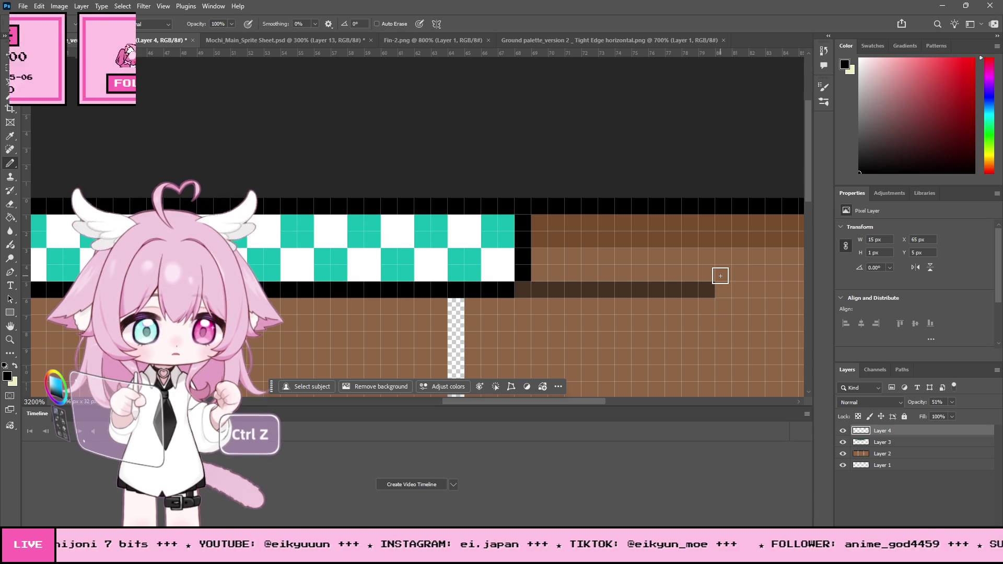
click(720, 276)
click(725, 220)
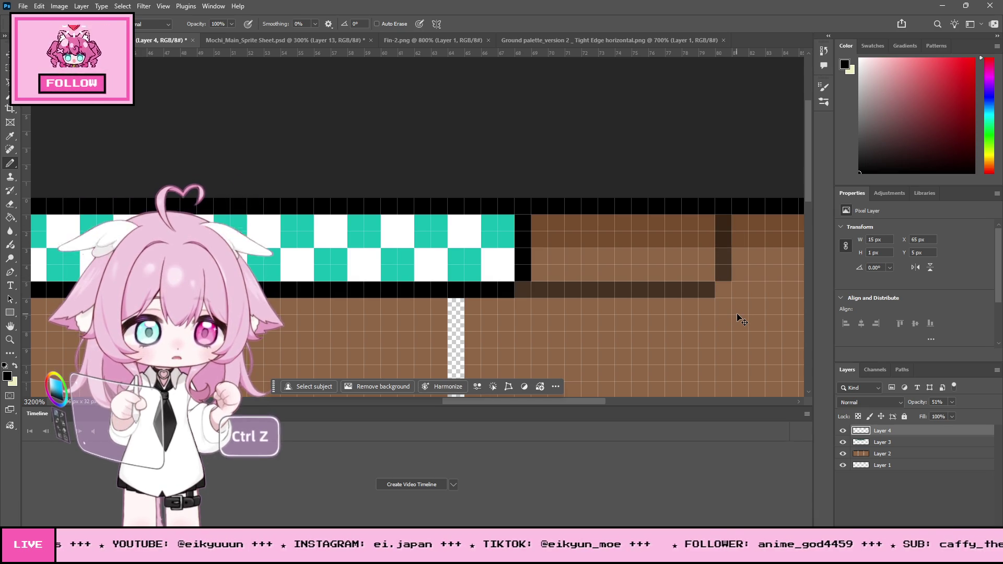
key(ctrl+z)
key(ctrl+z)
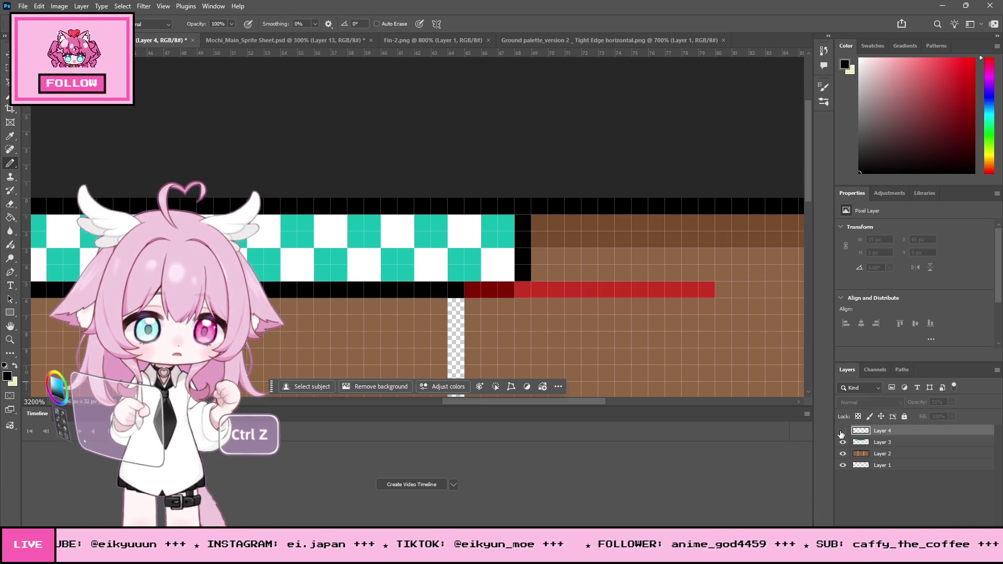
click(878, 442)
drag(457, 286, 709, 289)
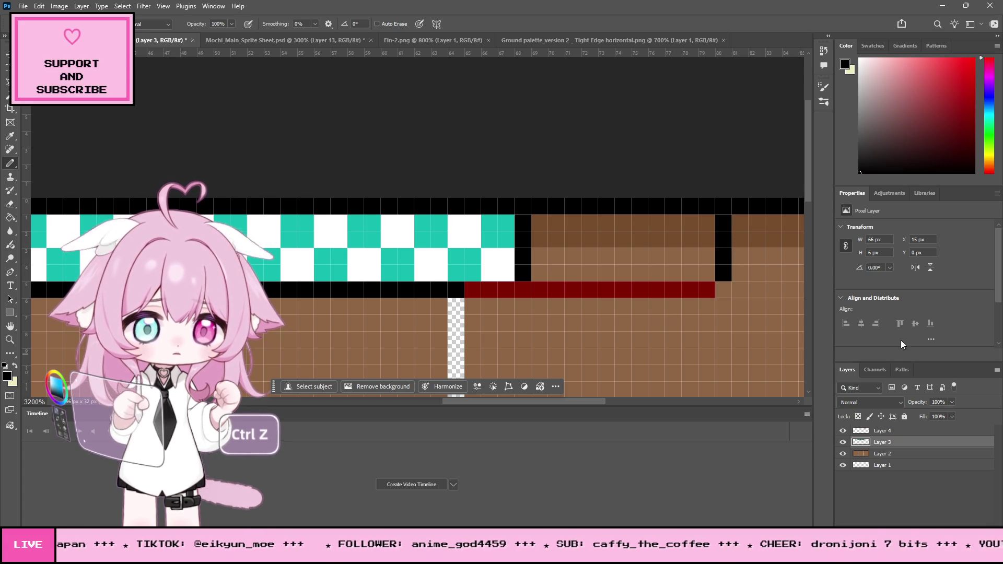
mouse_move(523, 220)
mouse_down()
mouse_move(528, 271)
mouse_move(699, 272)
mouse_move(708, 248)
mouse_move(543, 224)
mouse_move(541, 257)
mouse_move(656, 257)
mouse_move(659, 242)
mouse_move(550, 237)
mouse_up()
click(843, 430)
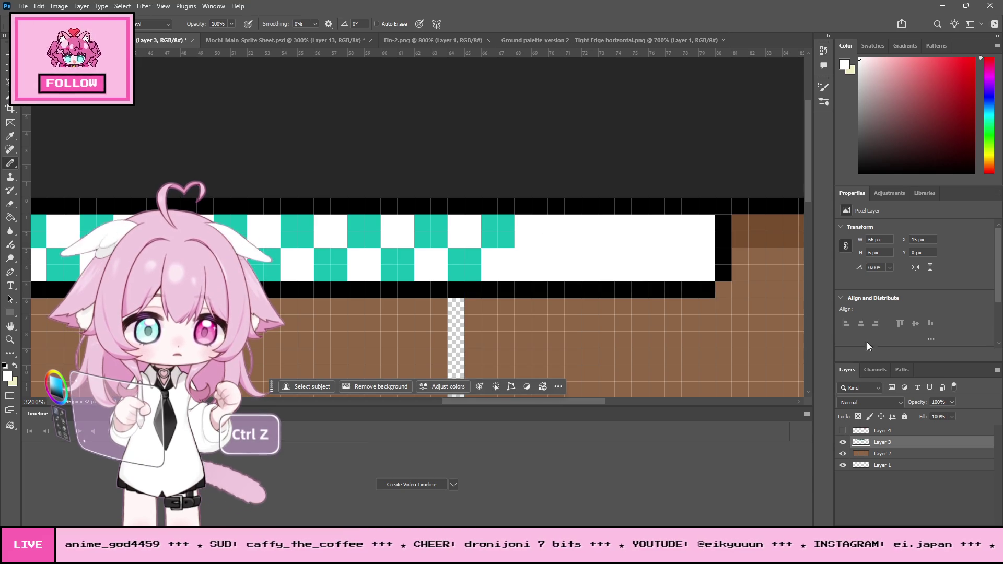
Pencil teal checker squares across the extension to the right edge, then zoom out to 800%
click(10, 136)
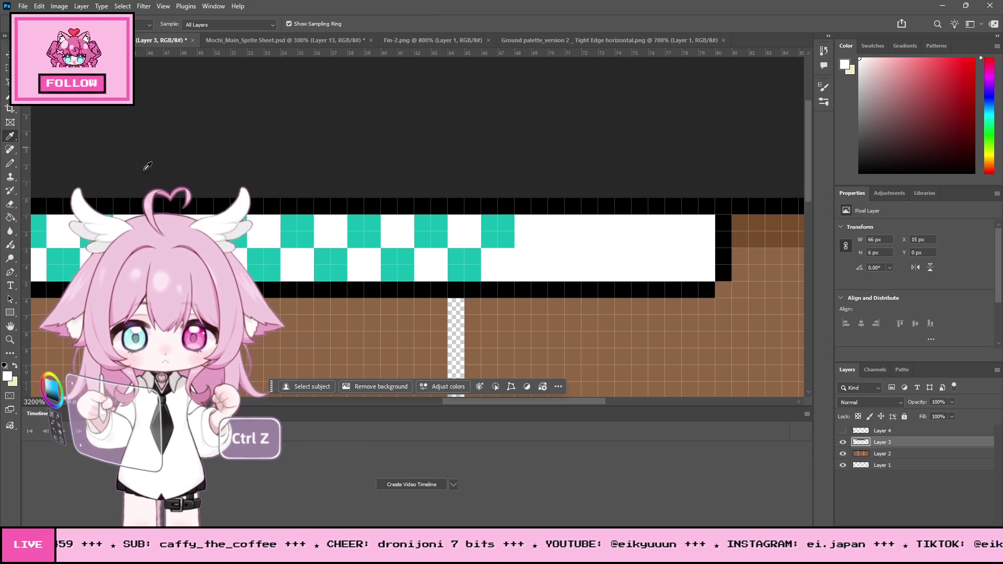
click(498, 224)
click(12, 165)
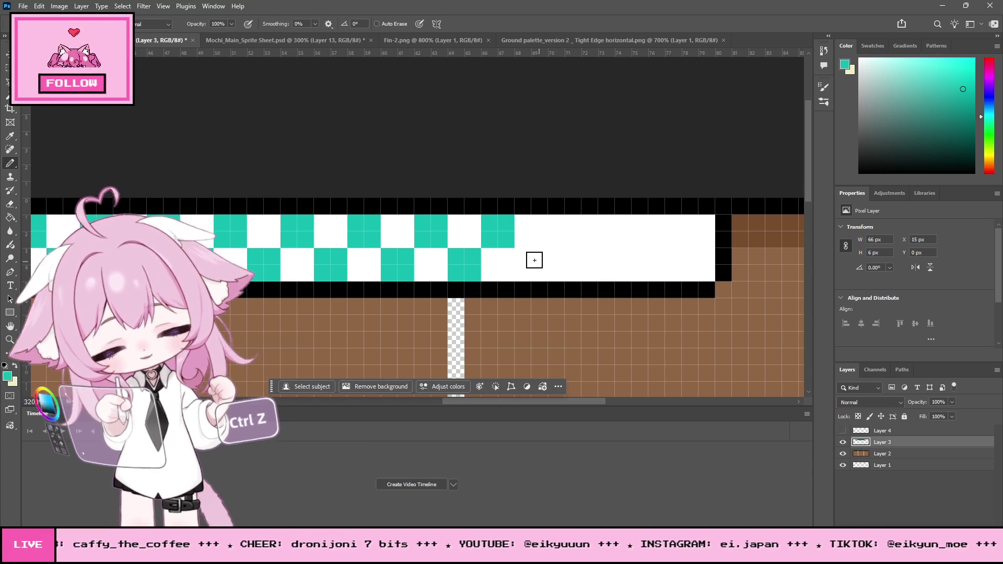
mouse_move(526, 257)
mouse_down()
mouse_move(535, 264)
mouse_move(527, 273)
mouse_up()
click(559, 228)
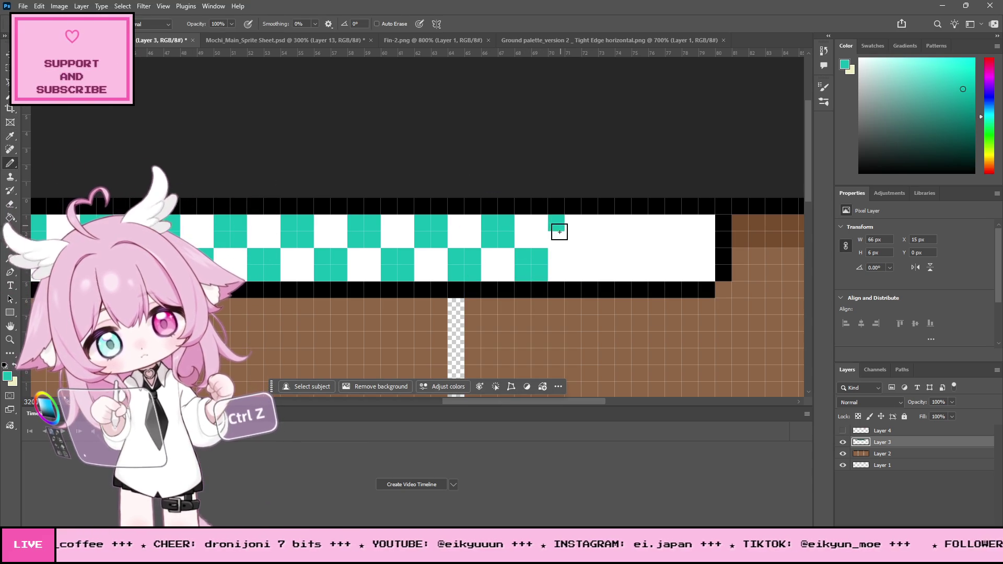
drag(596, 262, 592, 269)
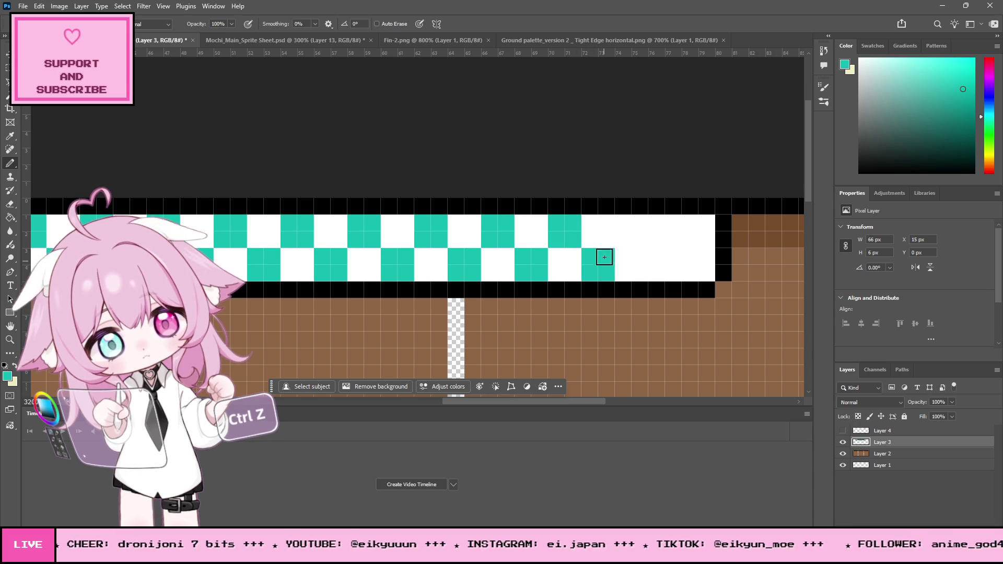
mouse_move(632, 226)
mouse_down()
mouse_move(629, 237)
mouse_move(645, 226)
mouse_move(670, 267)
mouse_up()
click(672, 257)
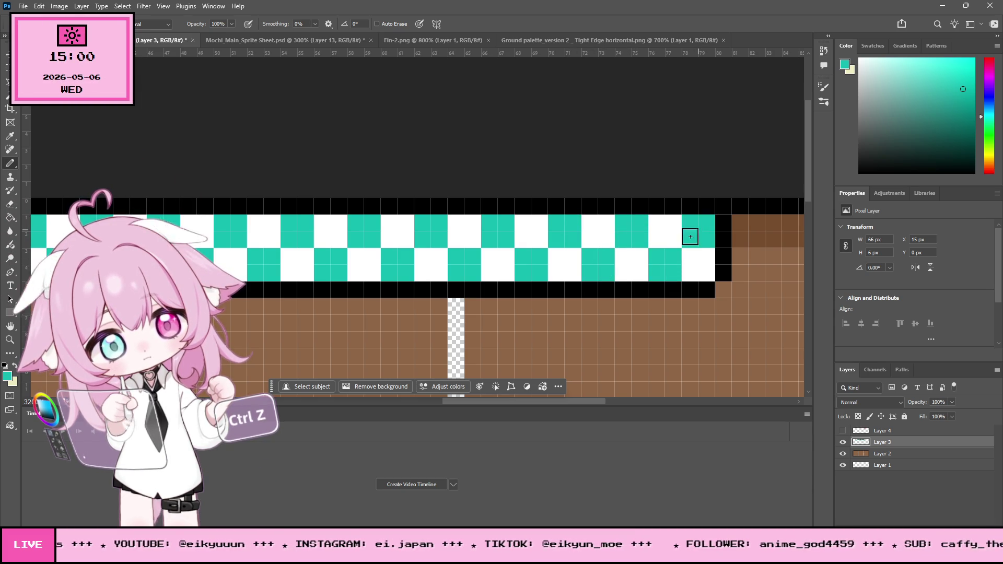
click(9, 340)
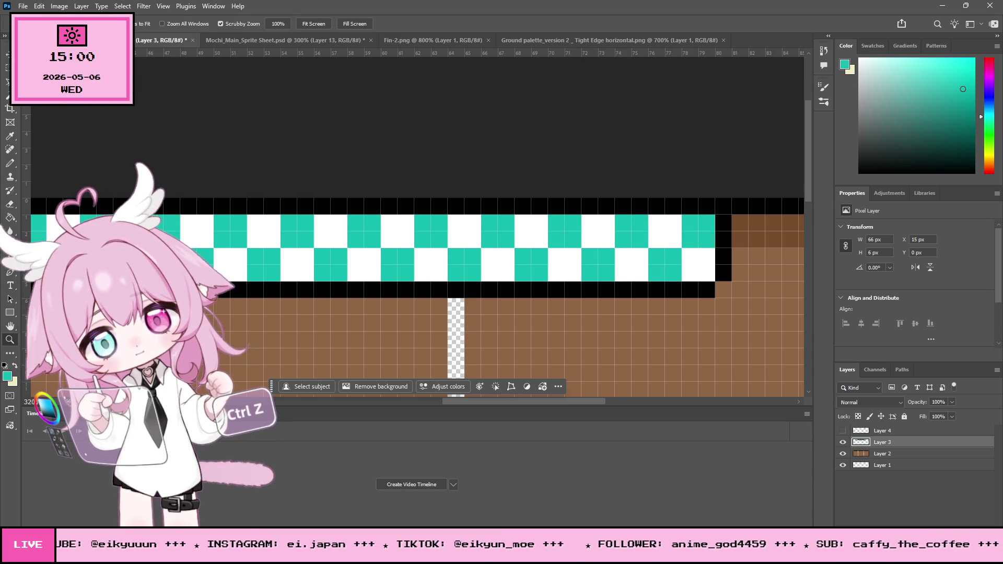
alt+click(415, 236)
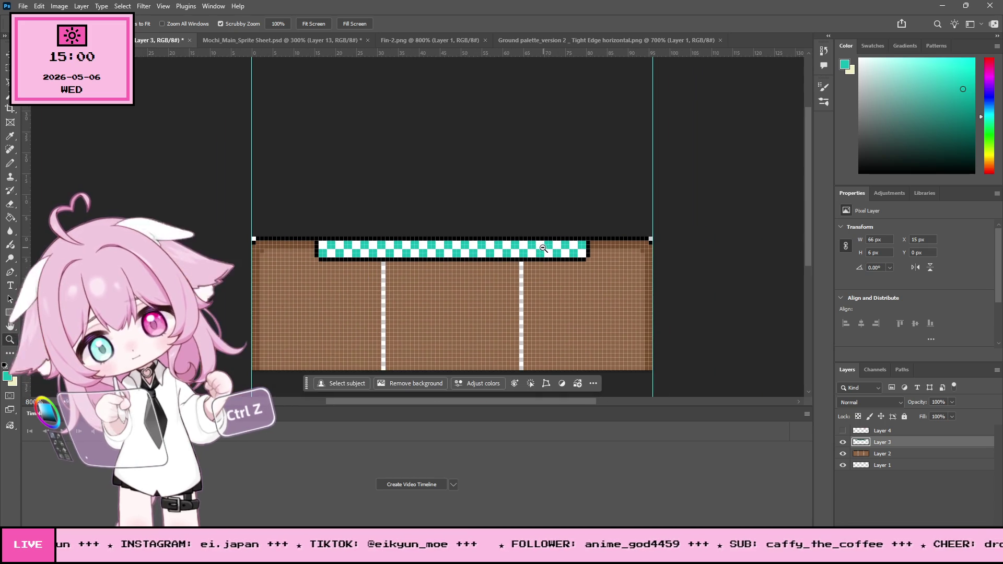
Hide Layer 2 and return to the Pencil with black as the foreground colour
scroll(564, 236, down, 2)
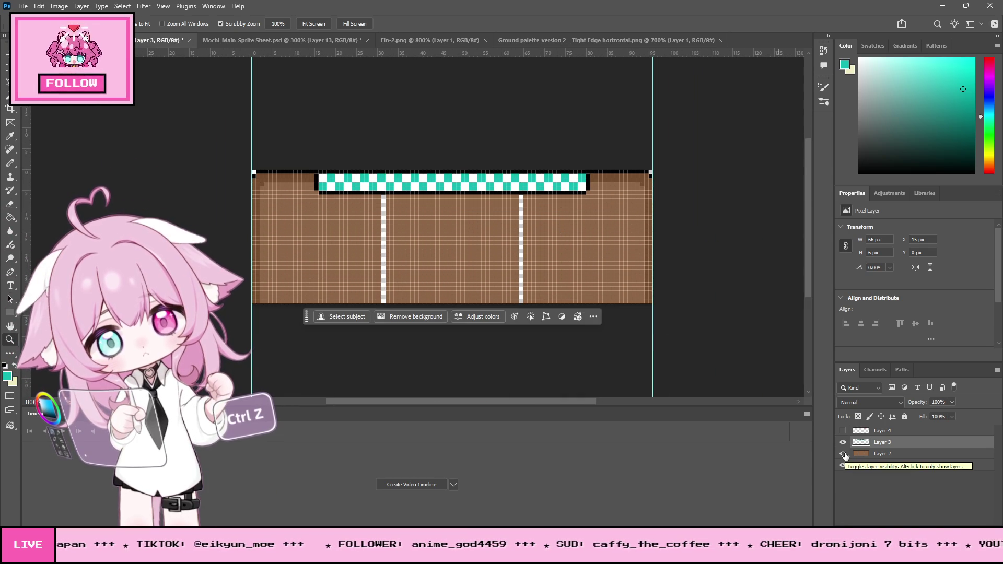
click(843, 454)
drag(889, 118, 859, 173)
click(11, 166)
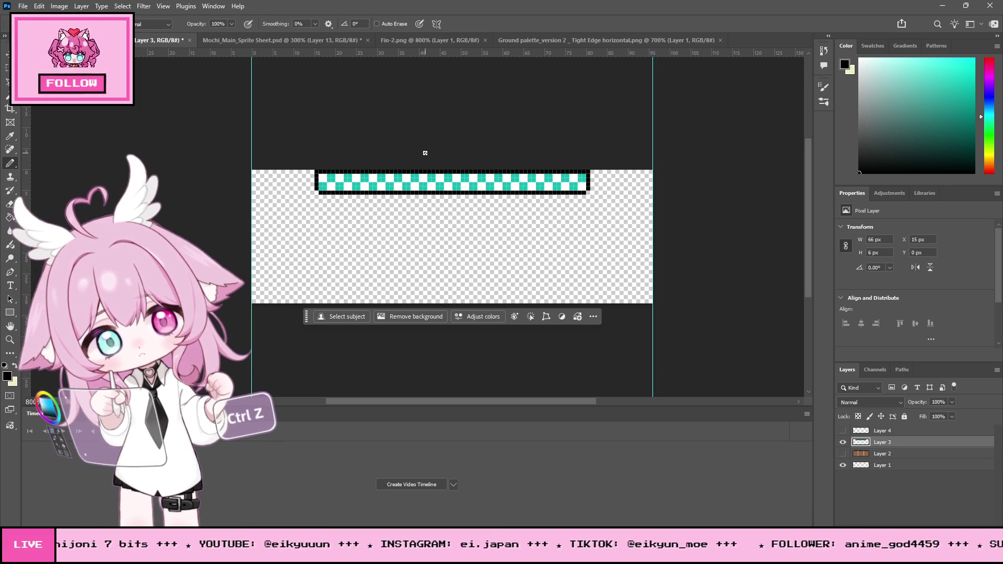
Save a PNG copy of the finish bar sprite and minimise Photoshop
click(23, 7)
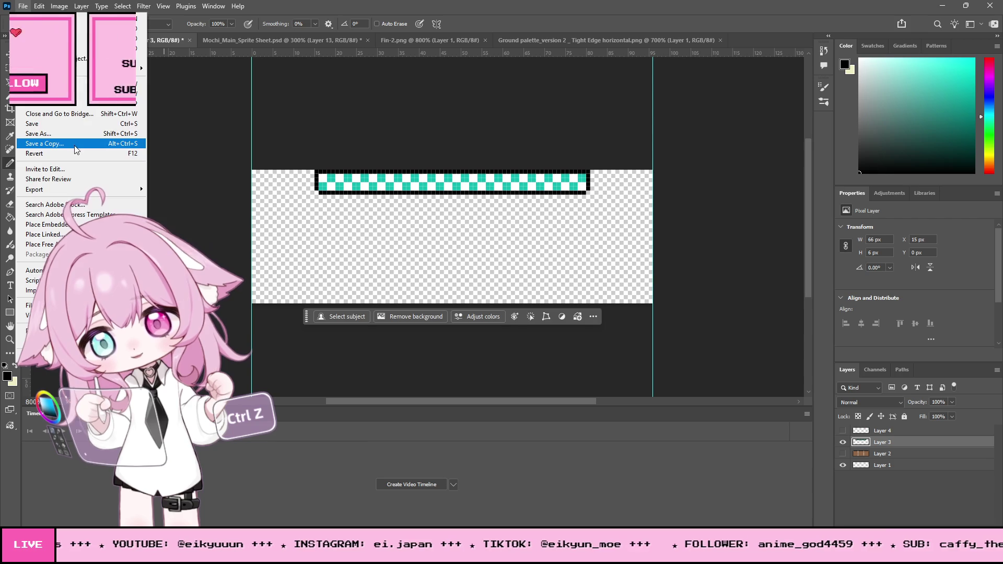
click(133, 157)
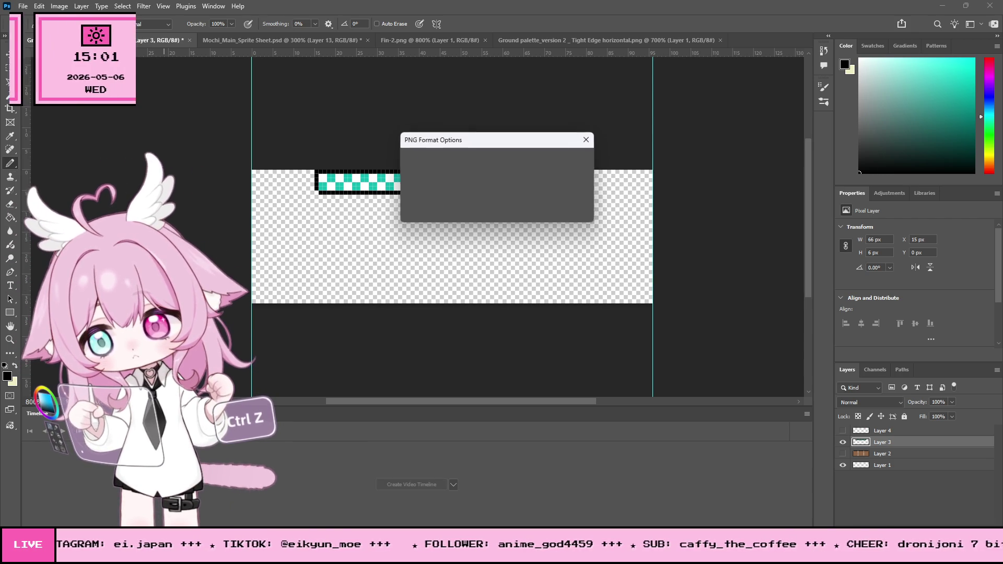
click(568, 164)
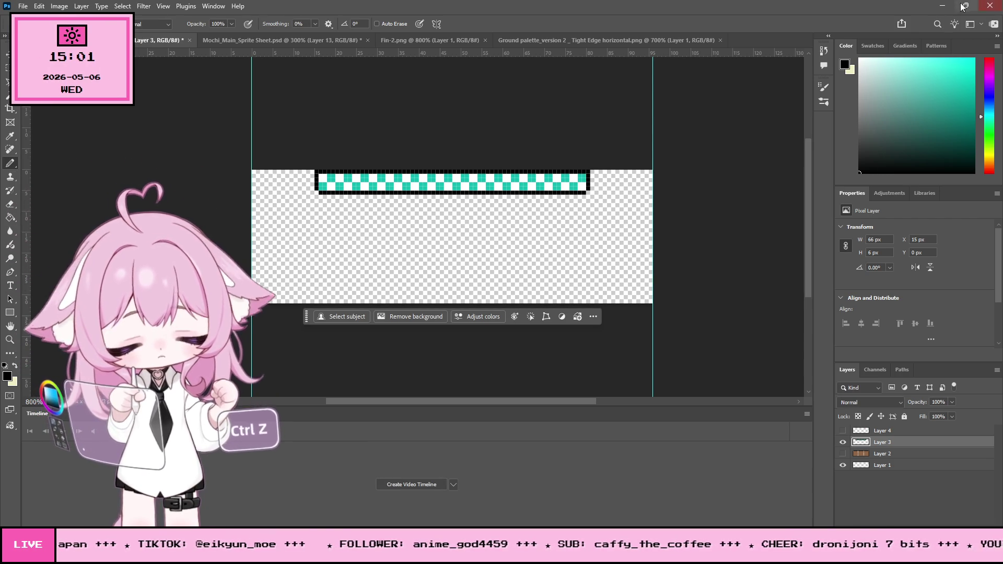
click(942, 6)
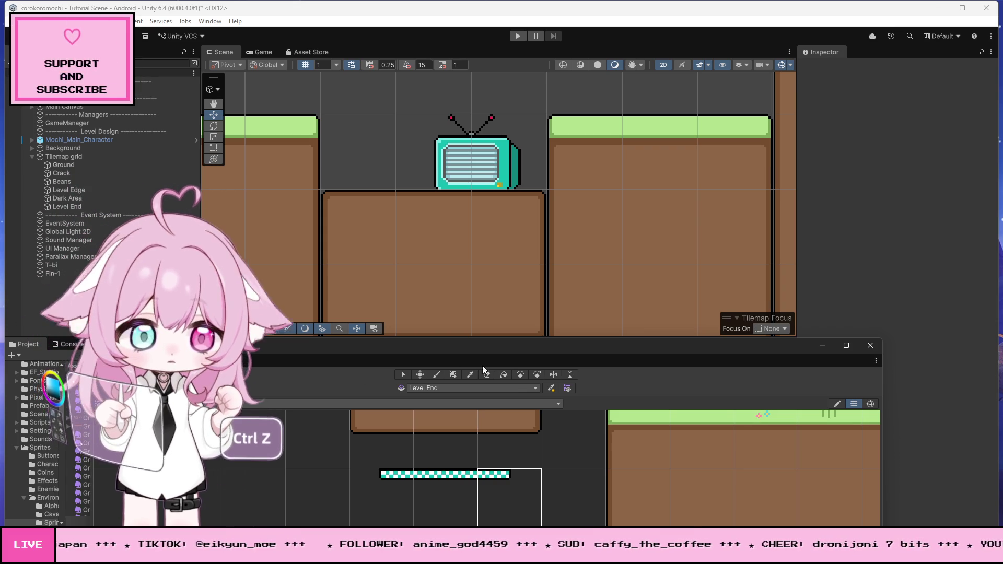
Enlarge the Tile Palette, review the level-end sprite's slices, and drag them into the palette
scroll(453, 415, down, 3)
drag(562, 343, 575, 170)
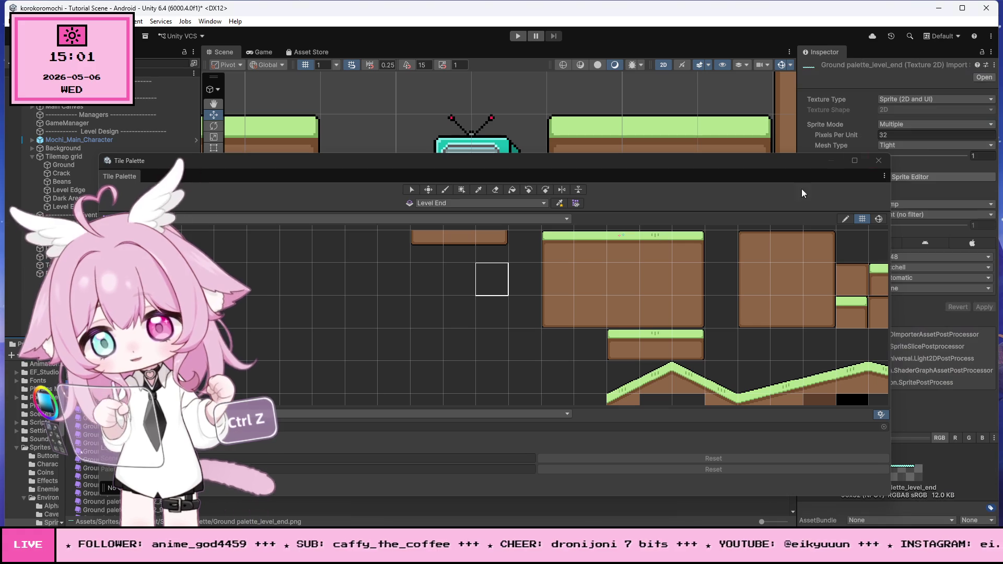
click(935, 176)
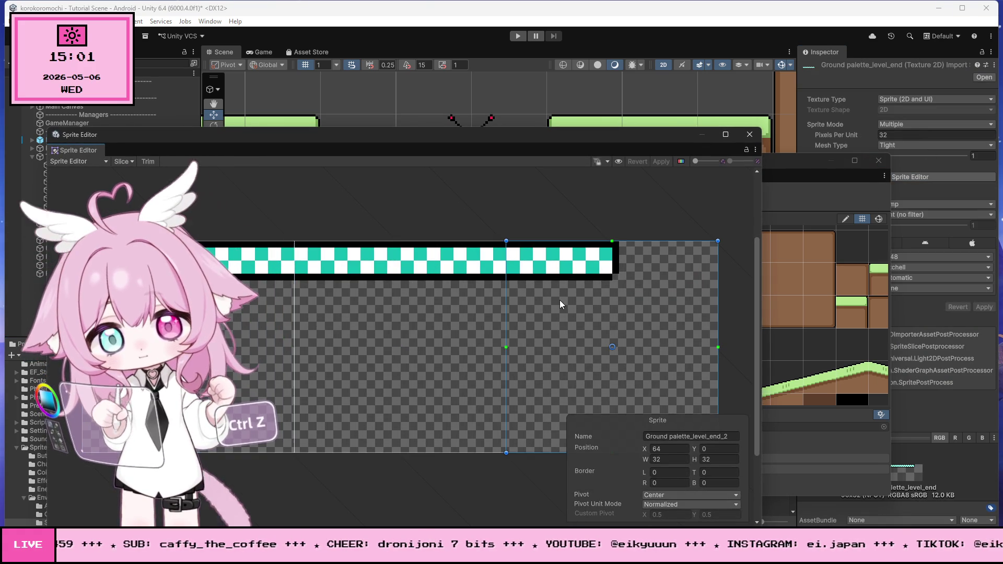
click(444, 296)
key(ctrl+z)
key(ctrl+z)
click(527, 291)
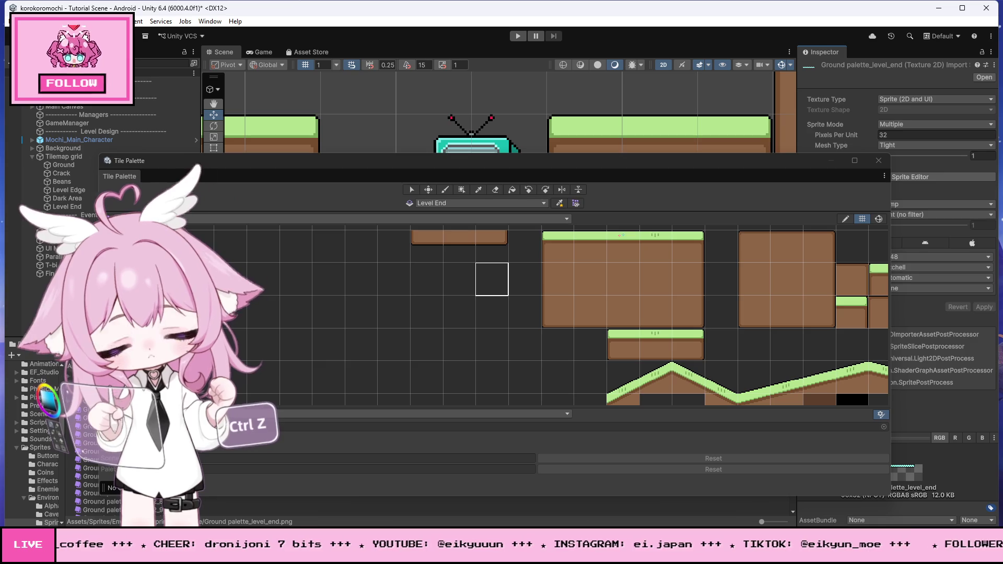
drag(179, 163, 337, 129)
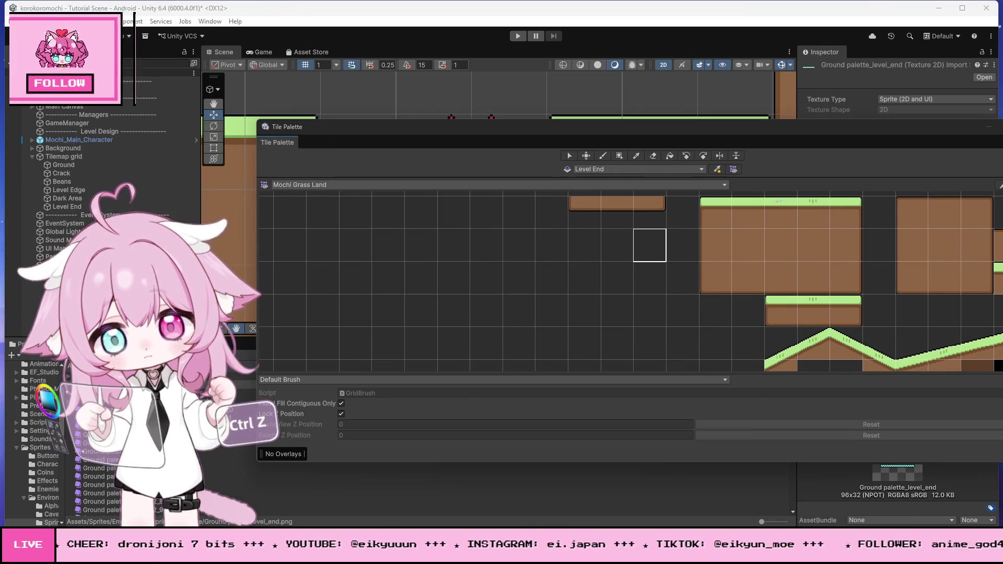
mouse_move(100, 460)
mouse_down()
mouse_move(544, 277)
mouse_move(585, 239)
mouse_up()
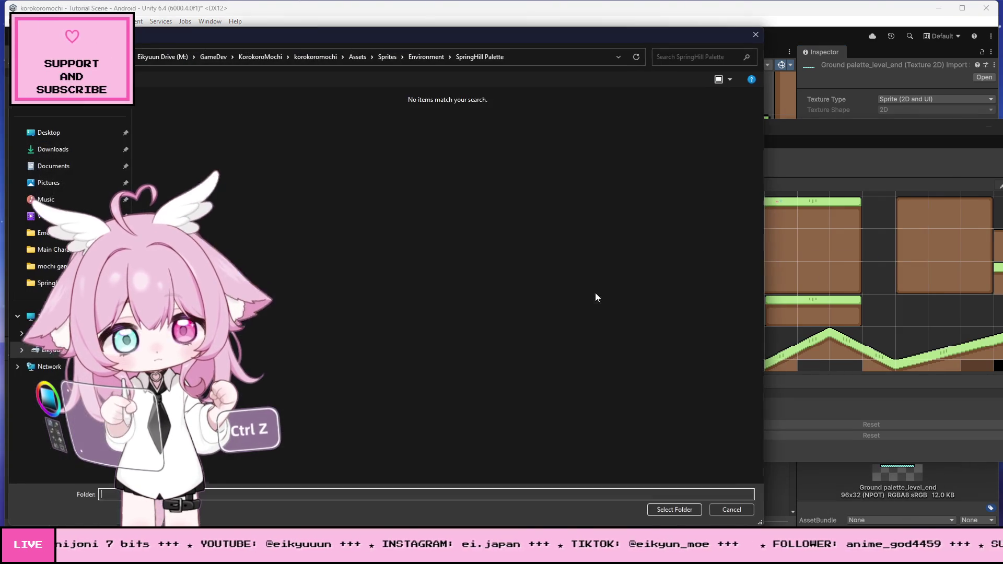
Confirm the tile folder and paint the three checkered tiles onto the ground gap
click(672, 509)
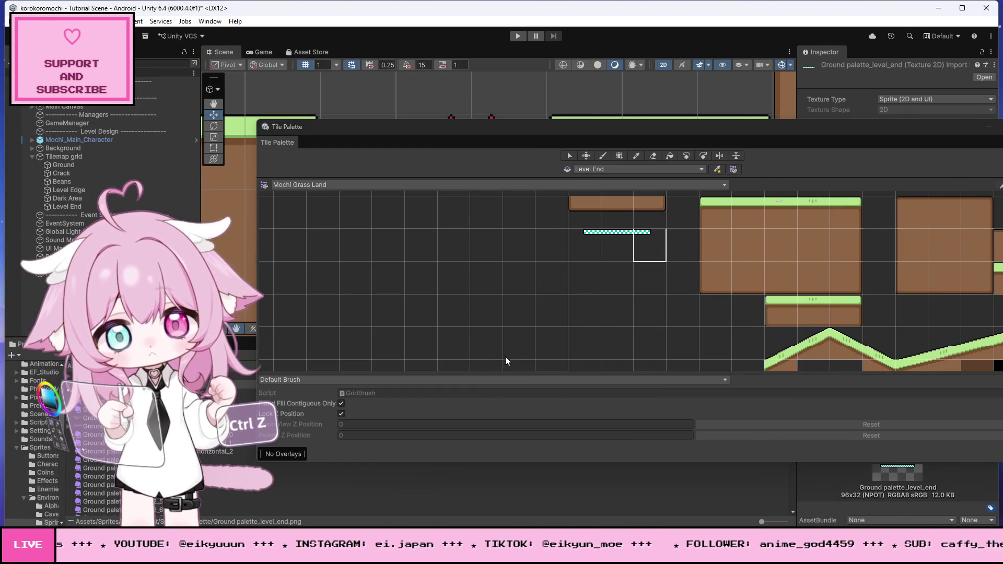
mouse_move(478, 126)
mouse_down()
mouse_move(317, 273)
mouse_move(330, 275)
mouse_up()
scroll(447, 193, down, 3)
scroll(452, 212, up, 2)
click(414, 394)
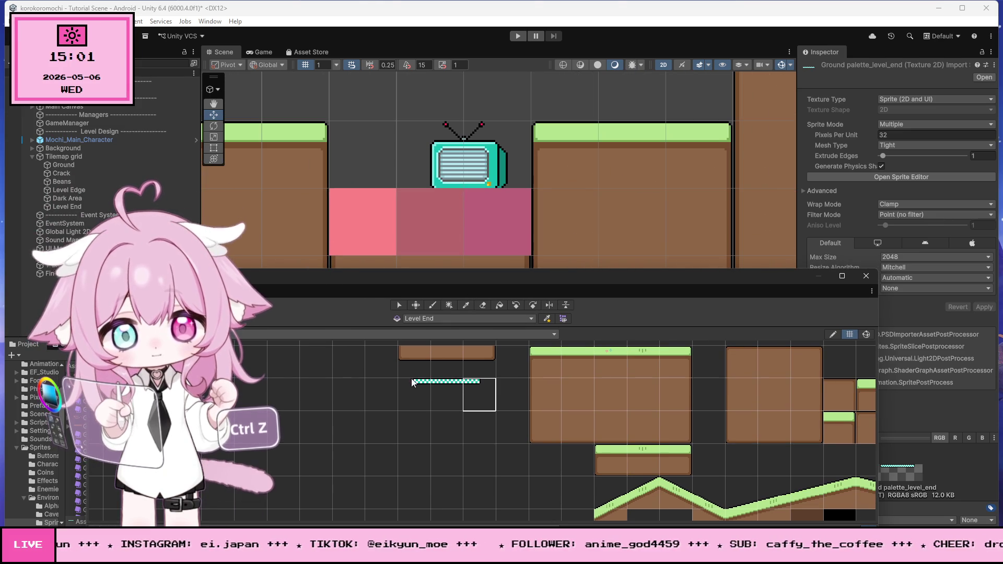
click(363, 234)
click(438, 390)
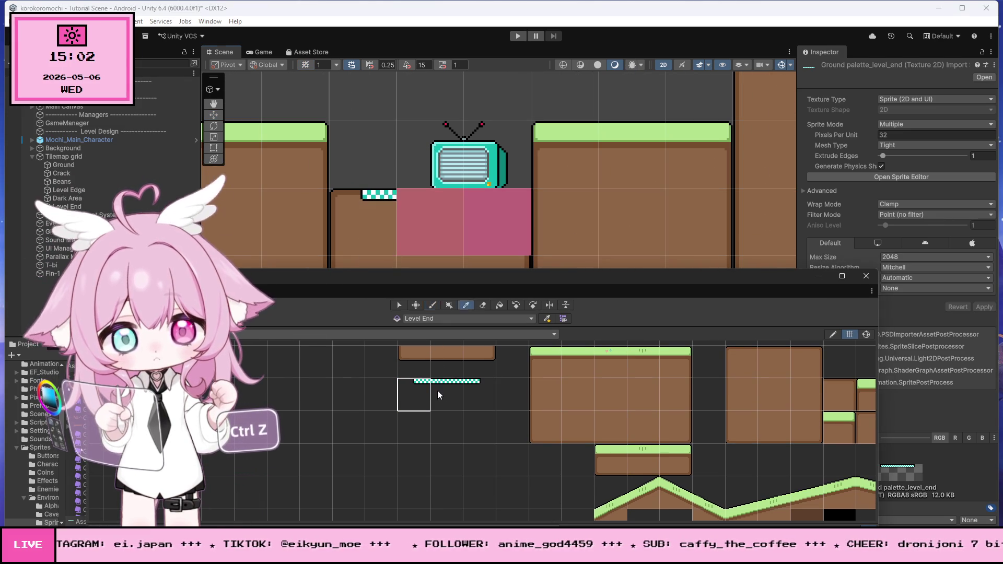
click(414, 236)
click(480, 394)
click(488, 243)
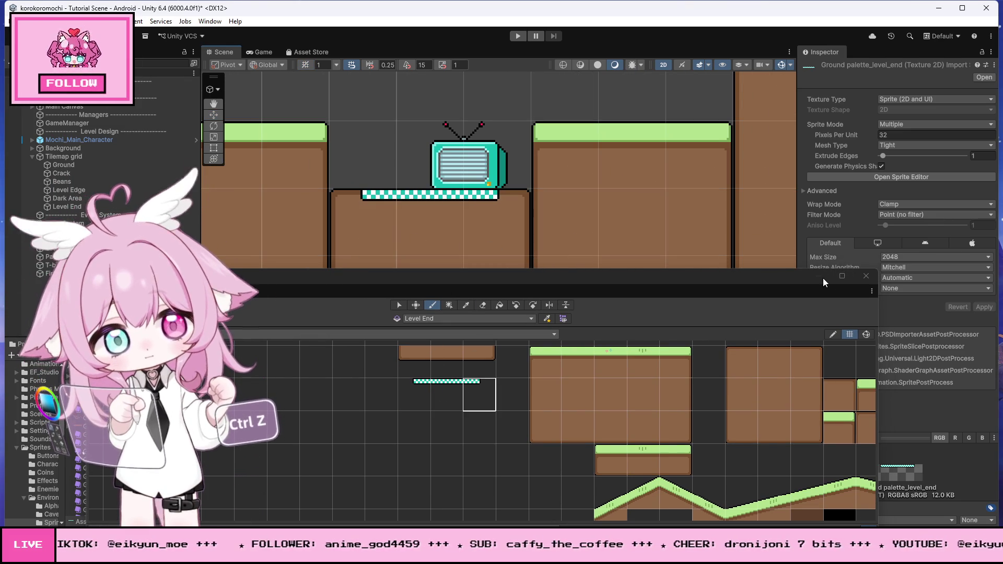
Close the Tile Palette, deactivate the Fin-1 TV object, and enter Play mode
click(866, 276)
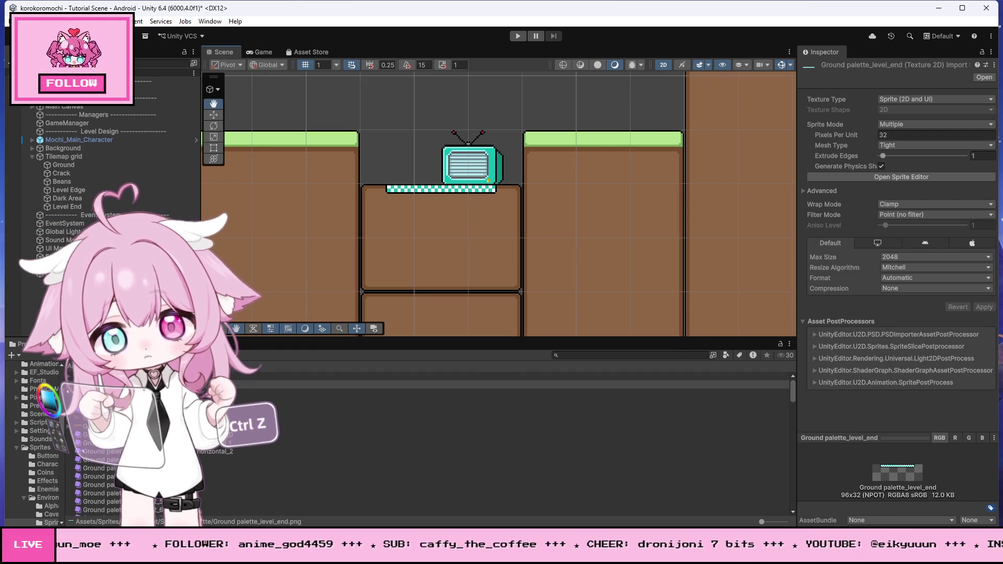
click(445, 152)
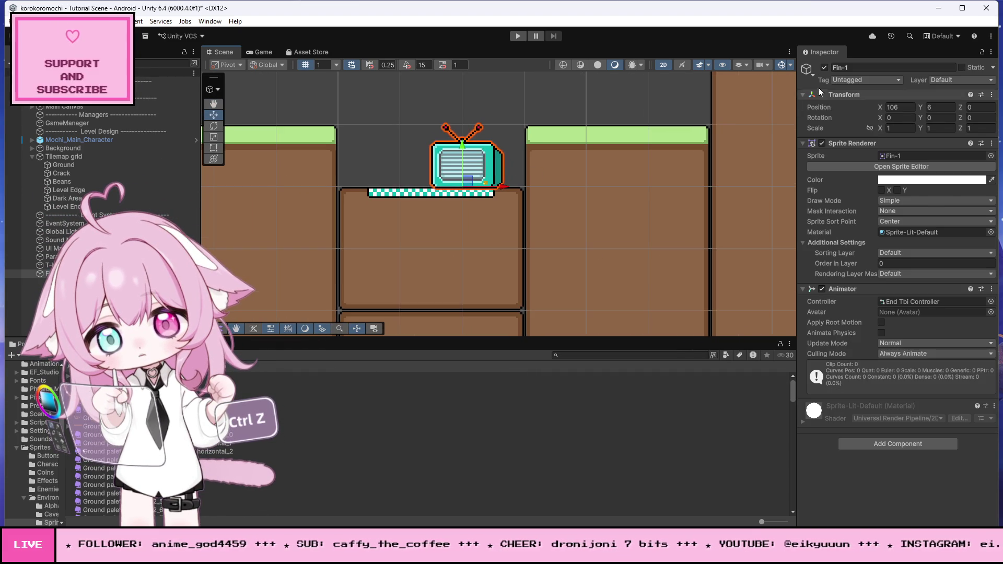
click(825, 68)
scroll(595, 233, down, 3)
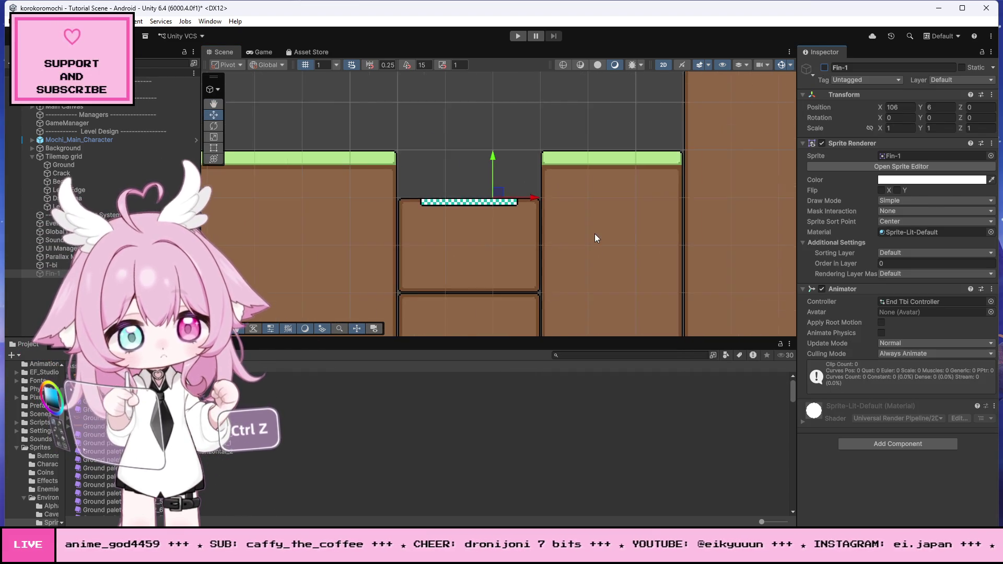
click(603, 143)
scroll(538, 220, up, 8)
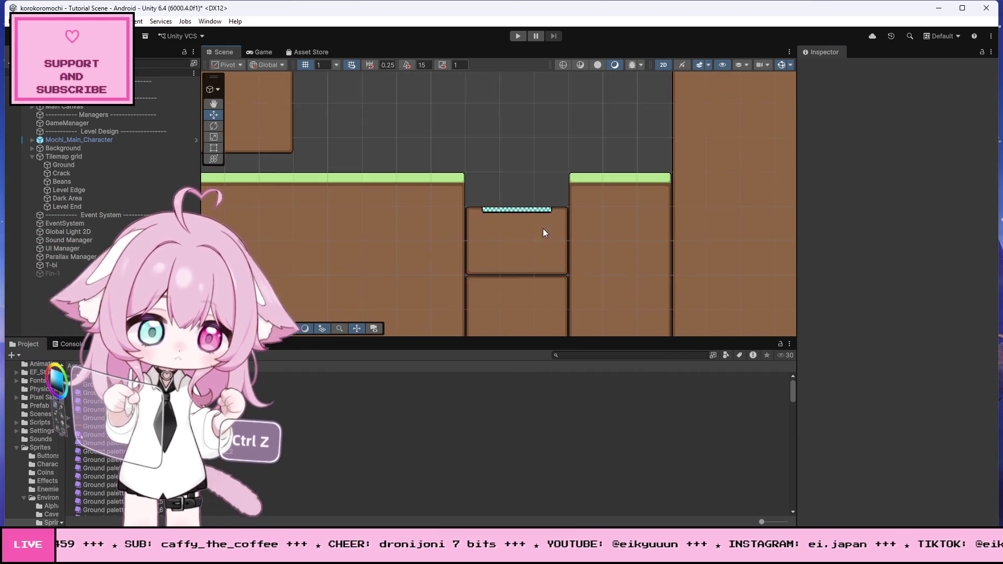
scroll(535, 217, down, 6)
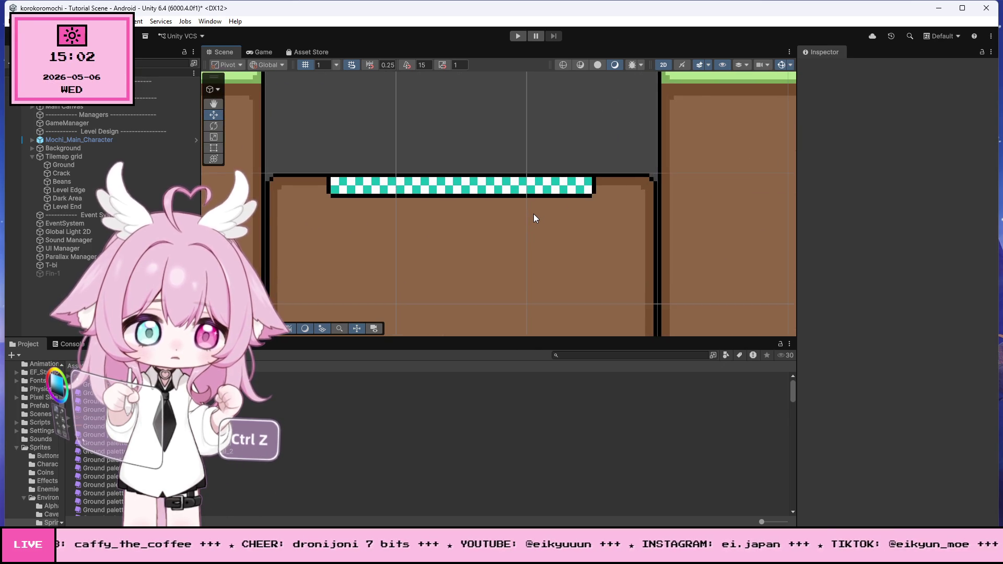
scroll(543, 217, down, 3)
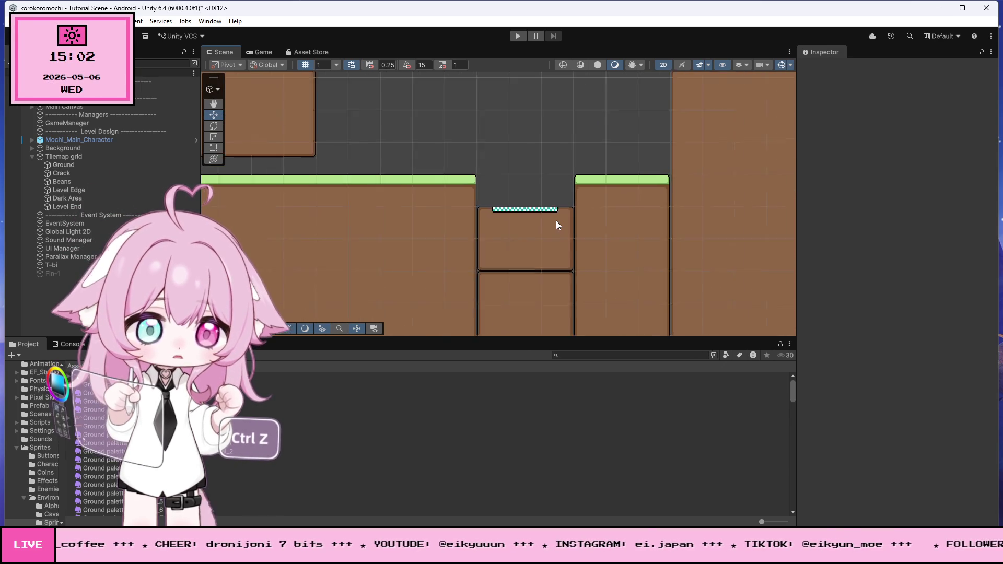
click(516, 36)
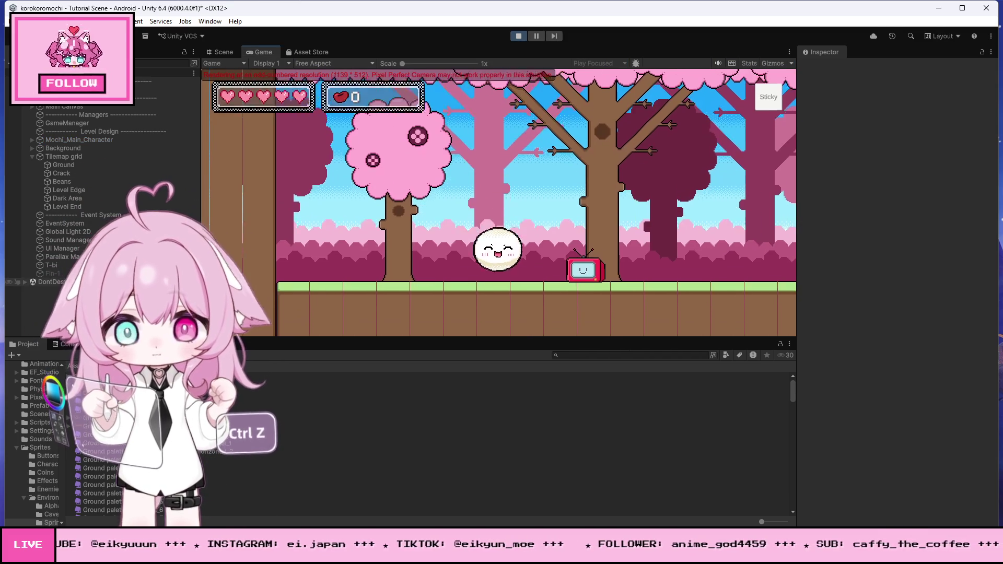
Roll the mochi right toward the finish, then back to the left
key(Right)
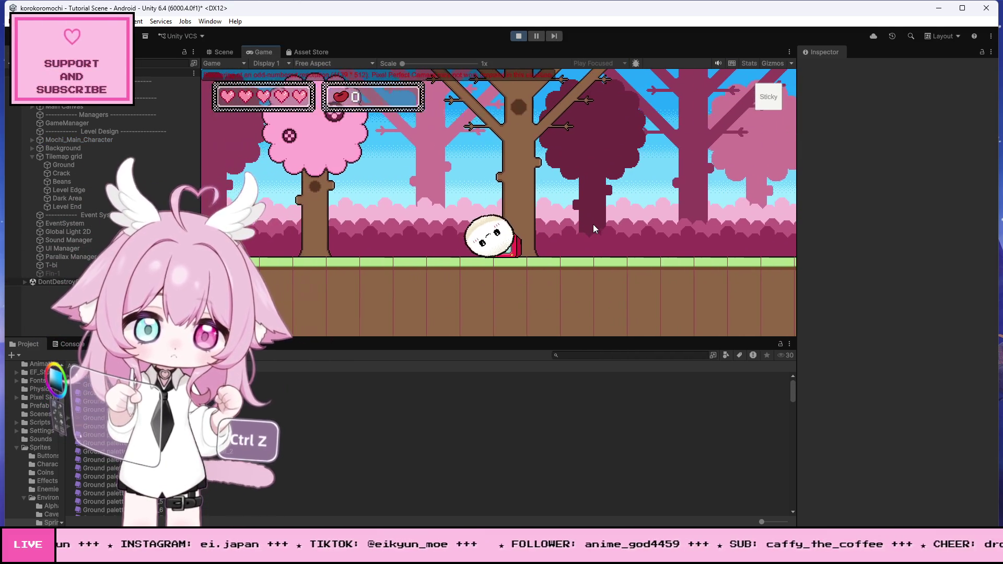
key(Left)
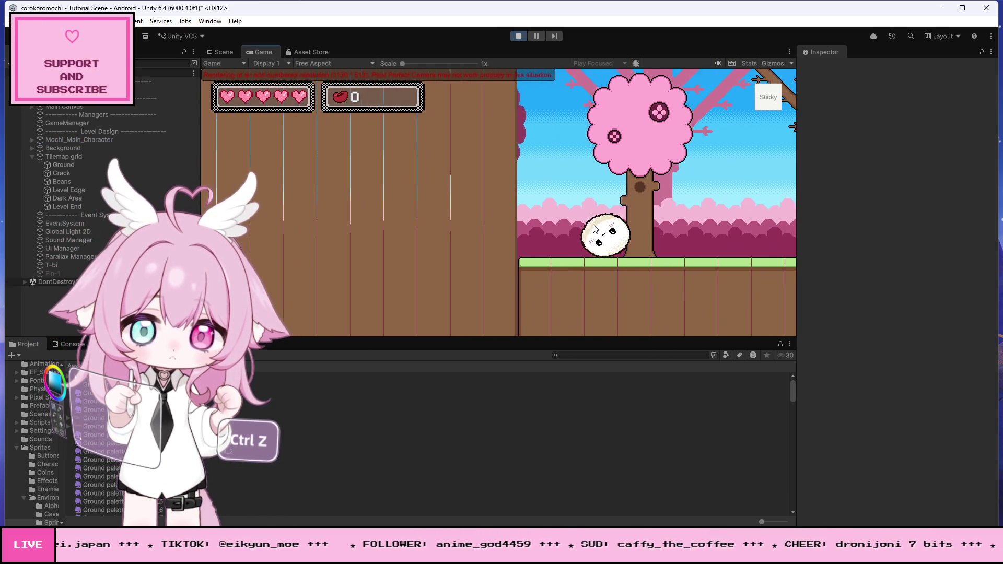
key(Left)
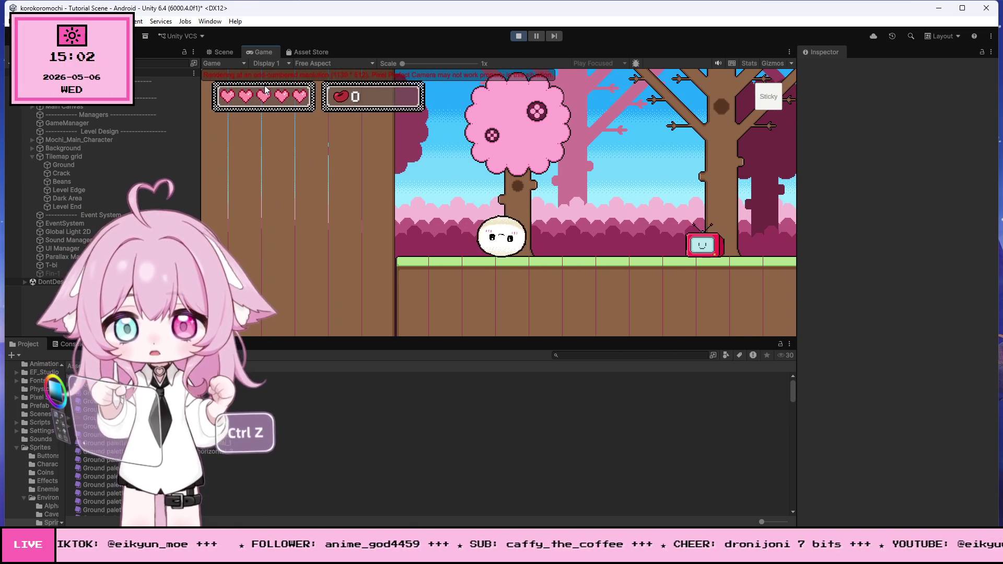
Stop the play test and bring up the Game view aspect ratio list
click(519, 35)
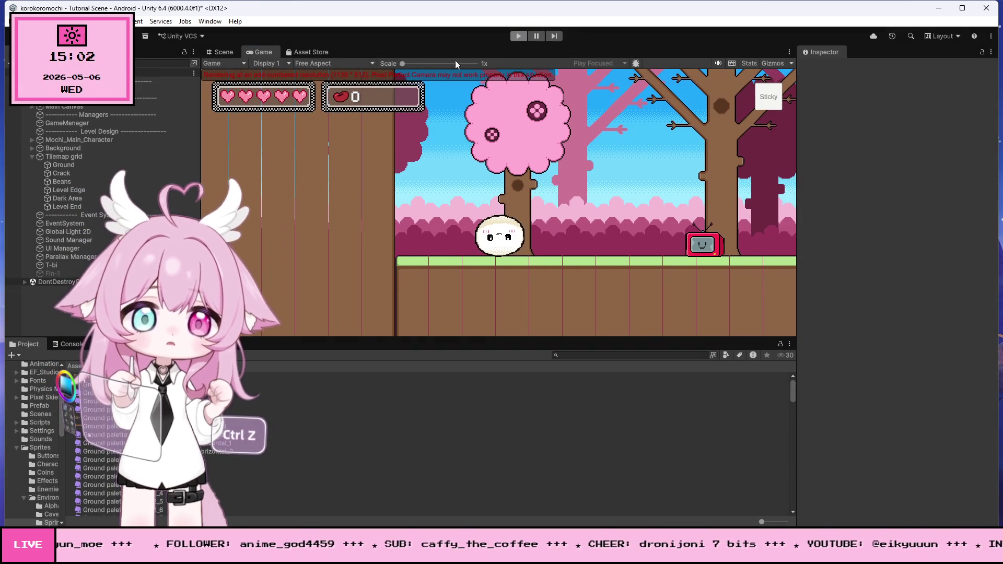
click(260, 51)
click(312, 62)
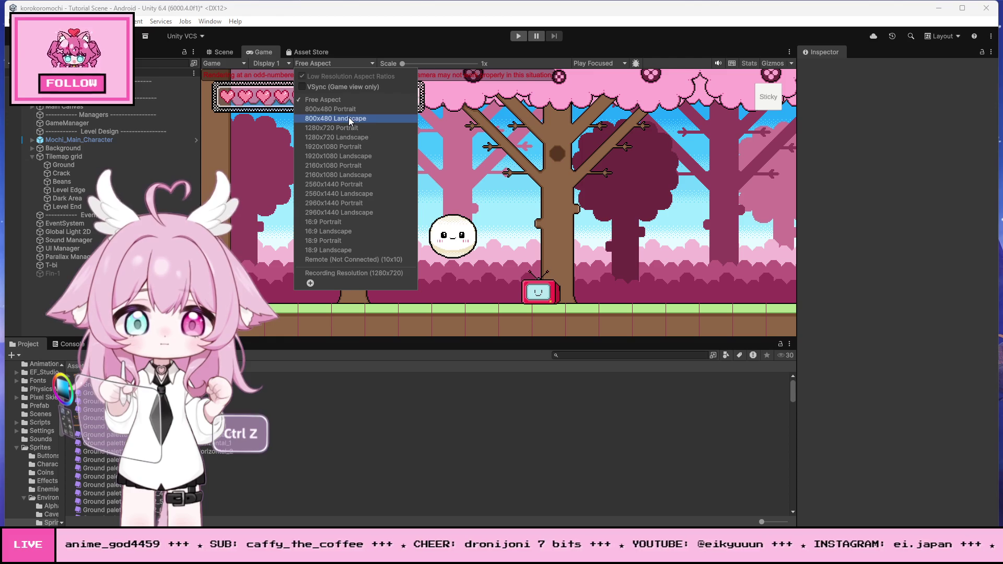
Set the Game view preview to 1920x1080 Landscape
click(353, 147)
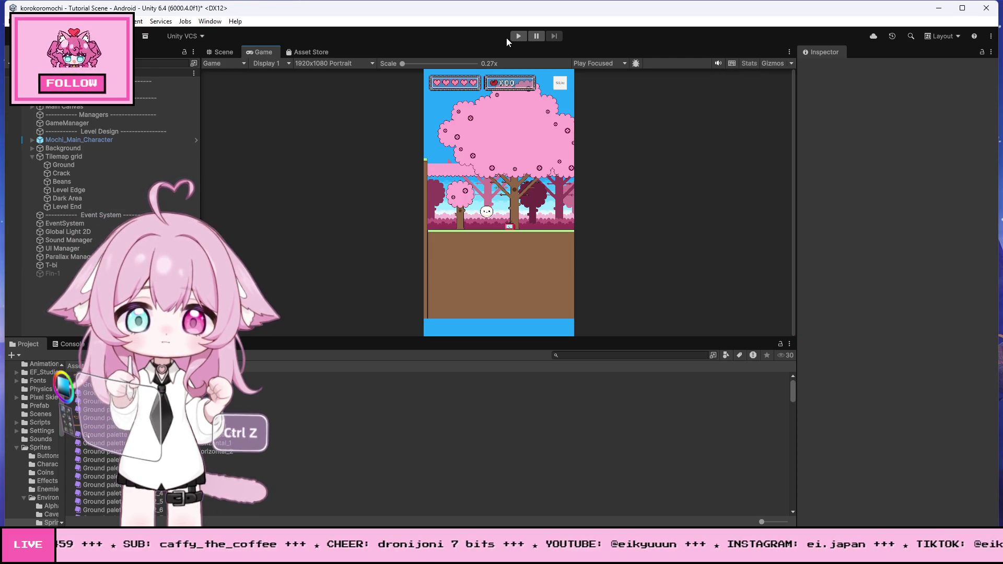
click(310, 63)
click(321, 152)
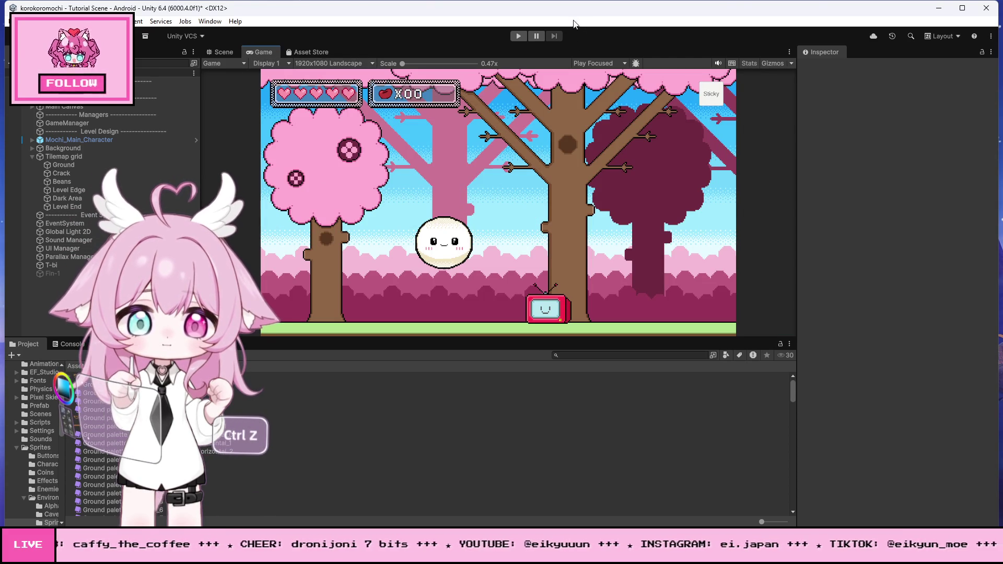
Start play-testing and jump the mochi across the early gaps onto continuous ground
click(520, 36)
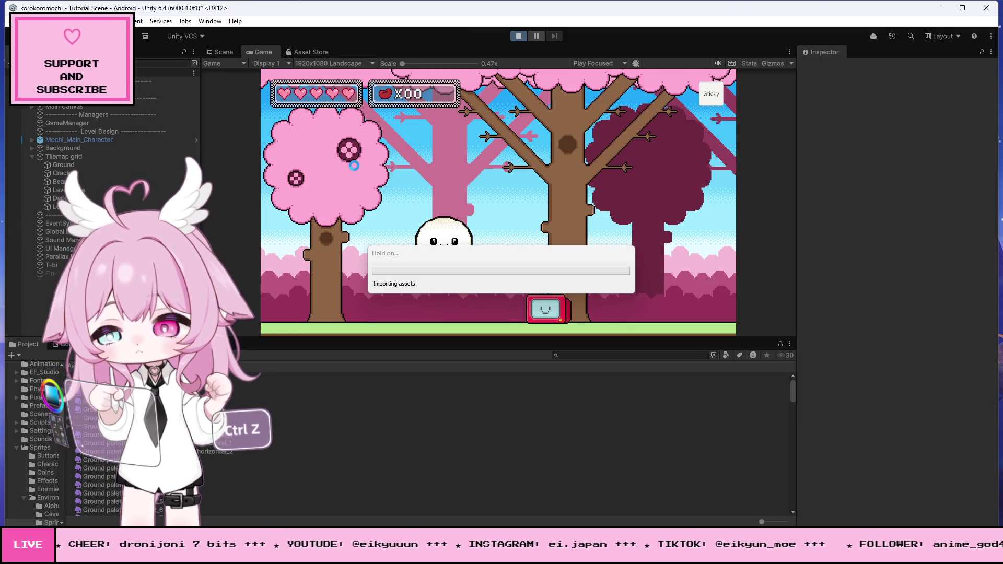
key(Right)
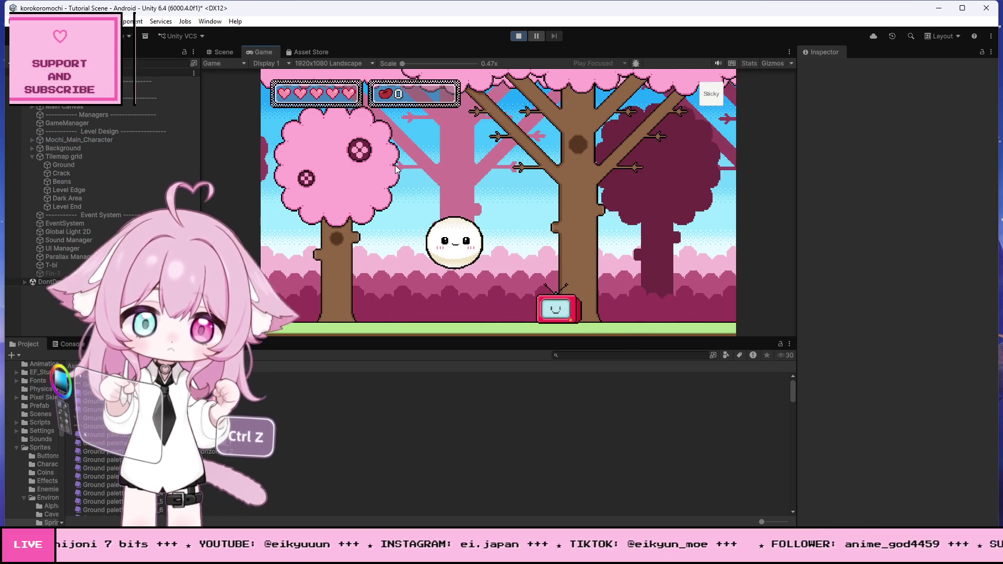
key(Left)
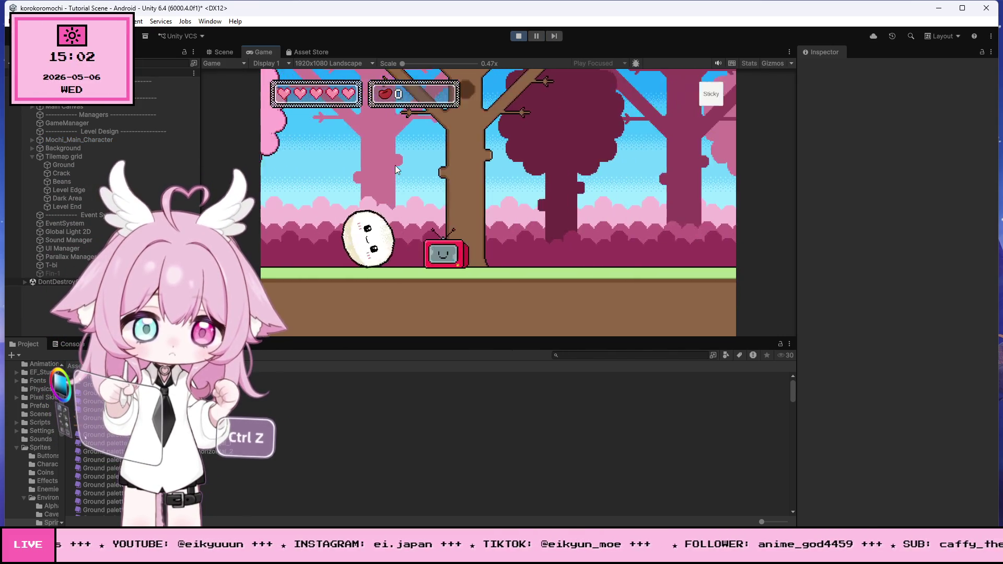
key(space)
key(Right)
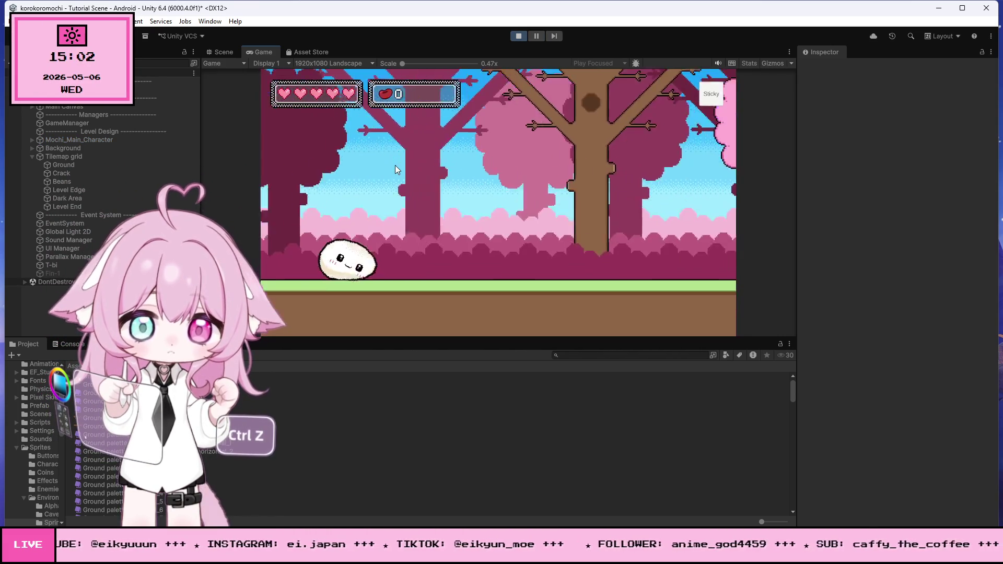
key(Right)
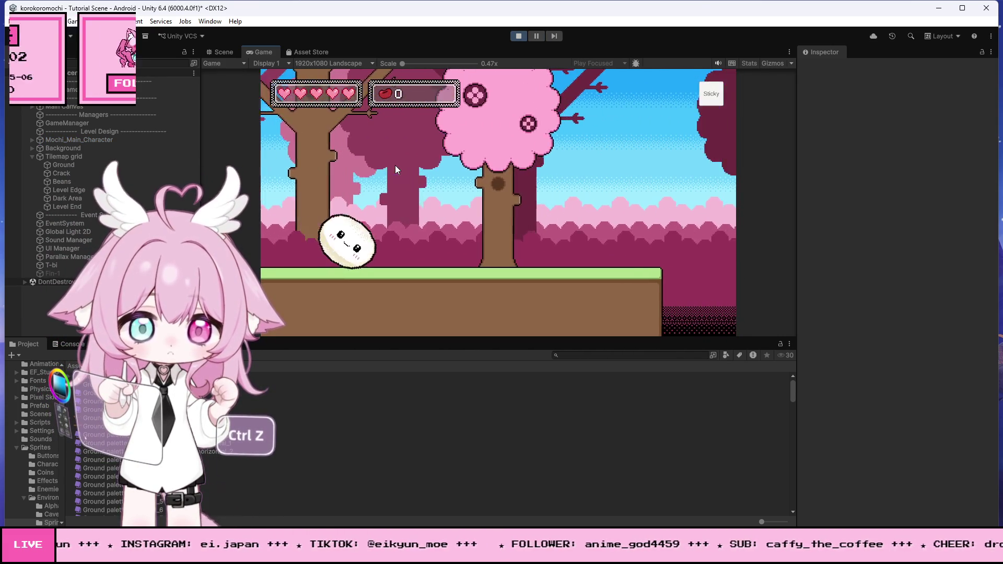
key(space)
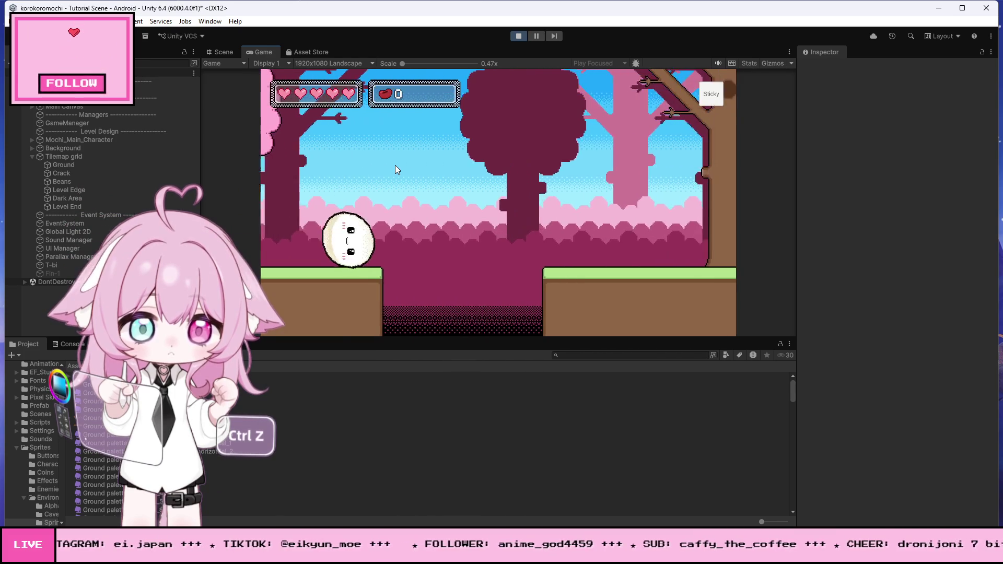
key(Right)
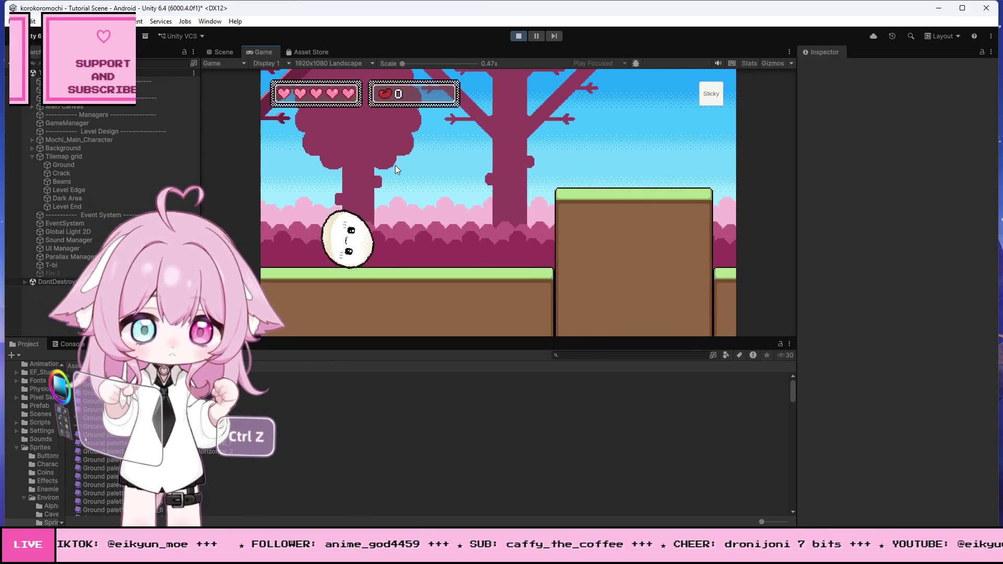
key(space)
key(Right)
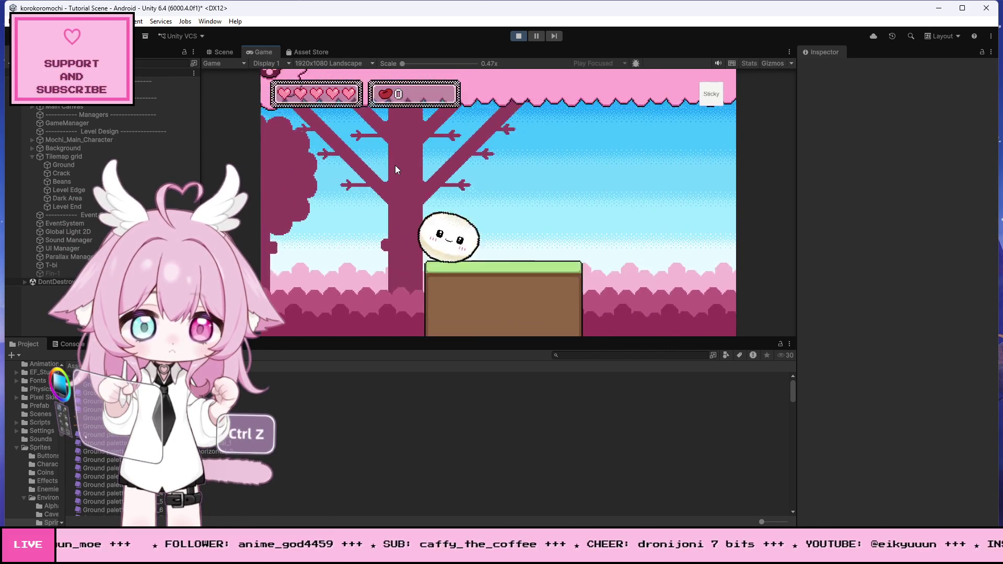
key(Right)
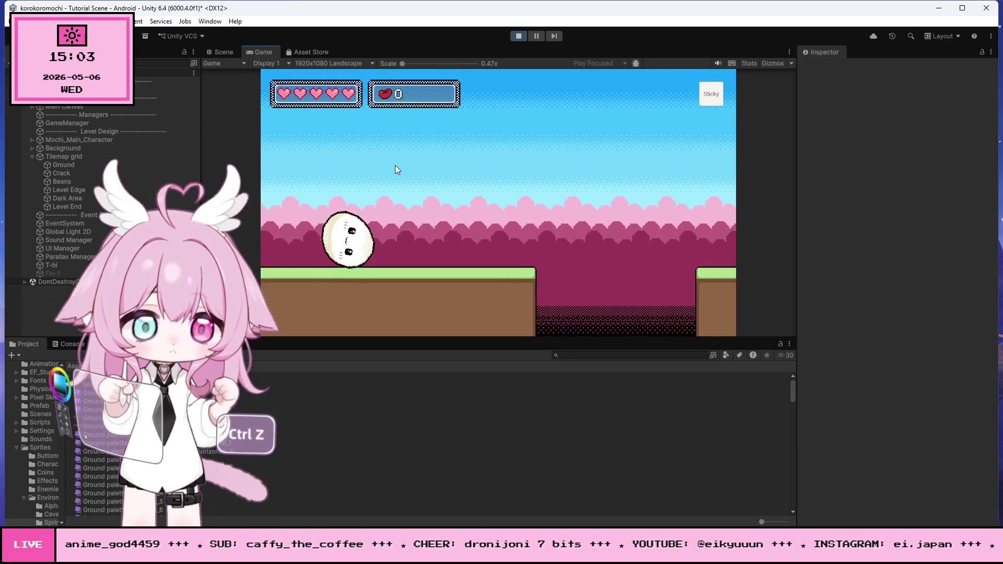
key(space)
key(Right)
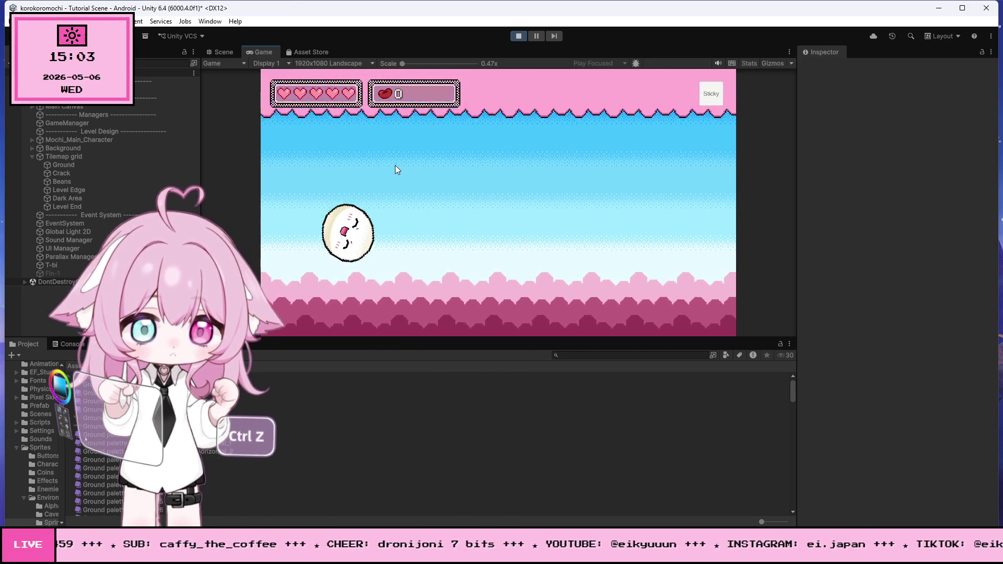
Climb over the brown walls and drop onto the teal checkered finish platform
key(Right)
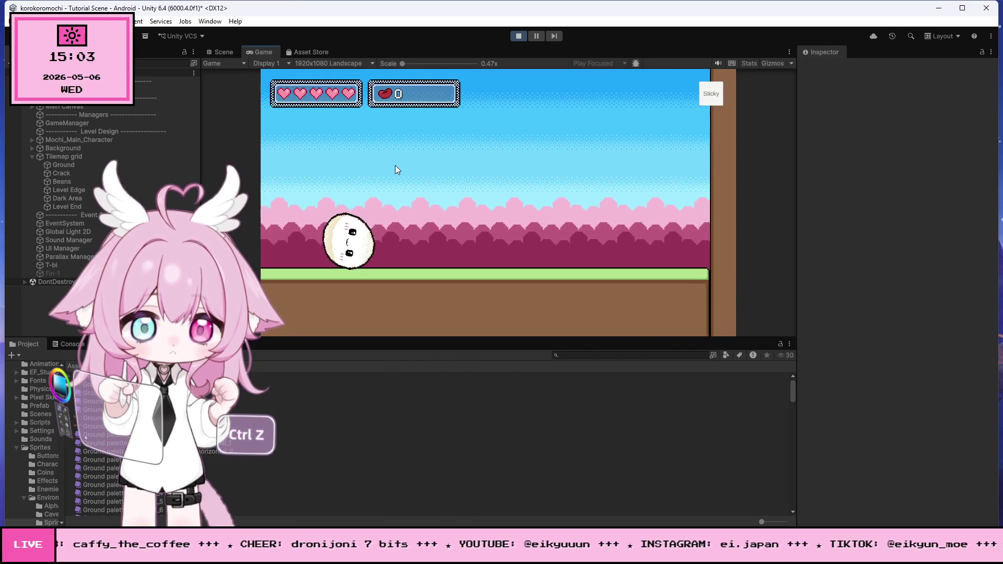
key(Right)
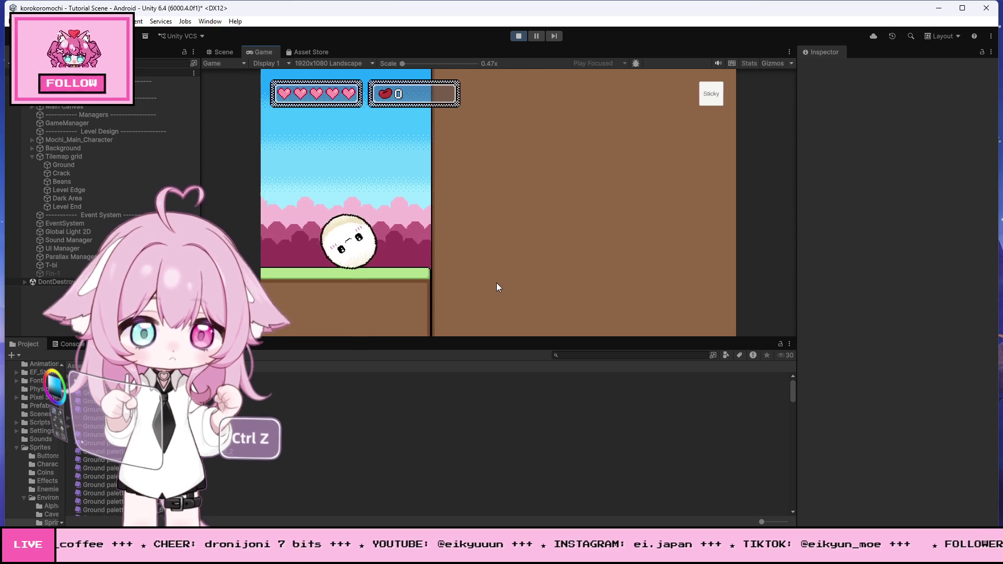
key(Right)
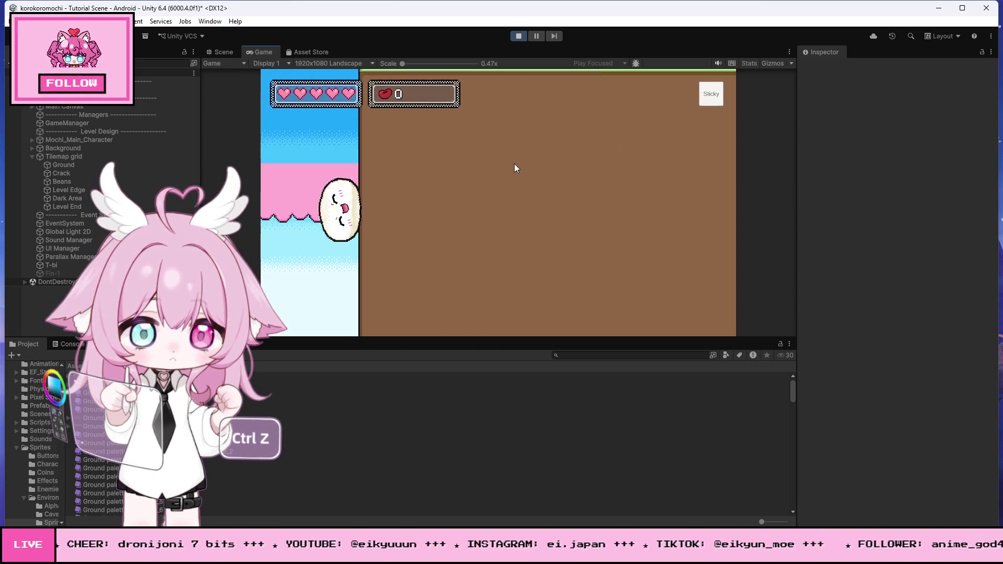
key(Right)
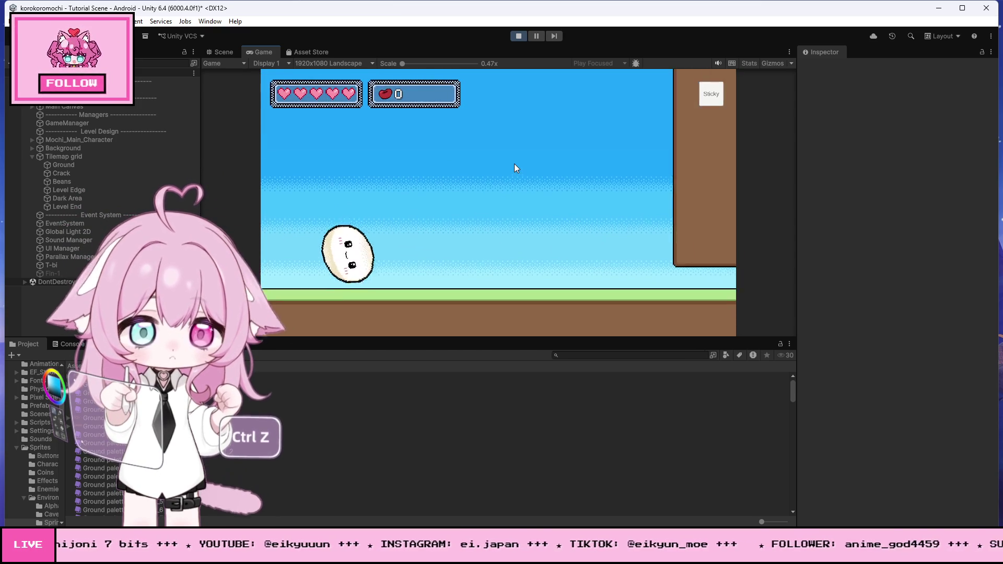
key(Right)
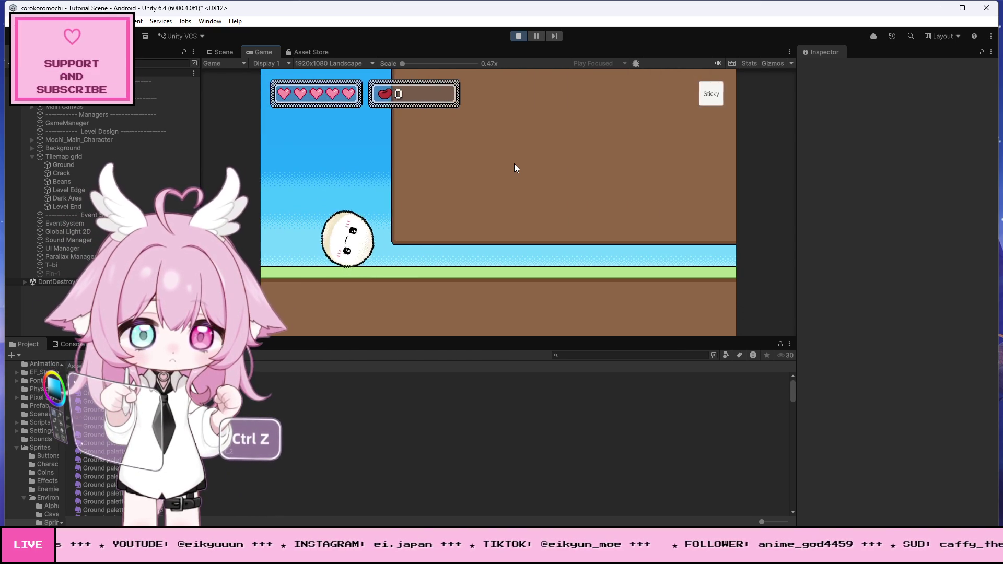
key(Right)
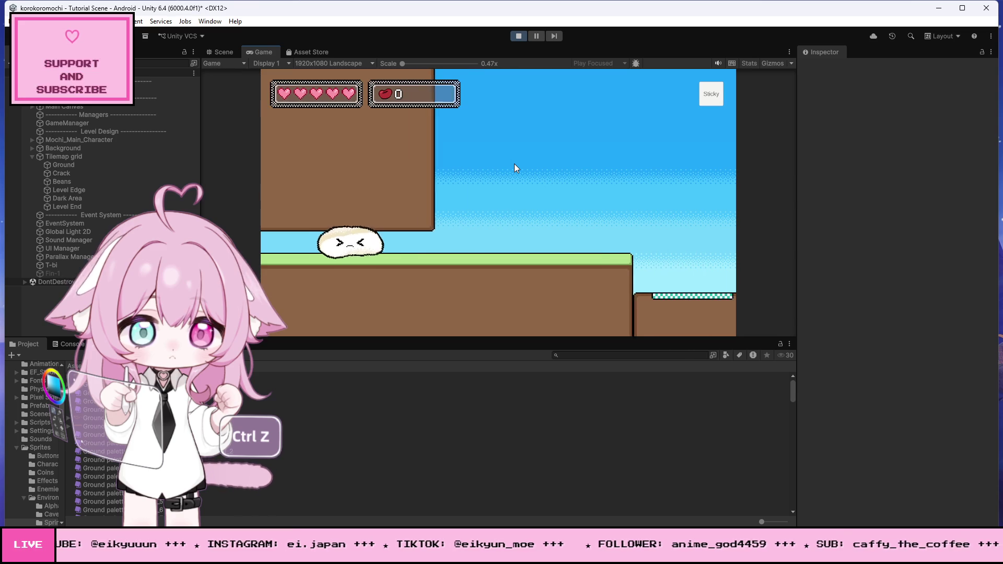
key(Right)
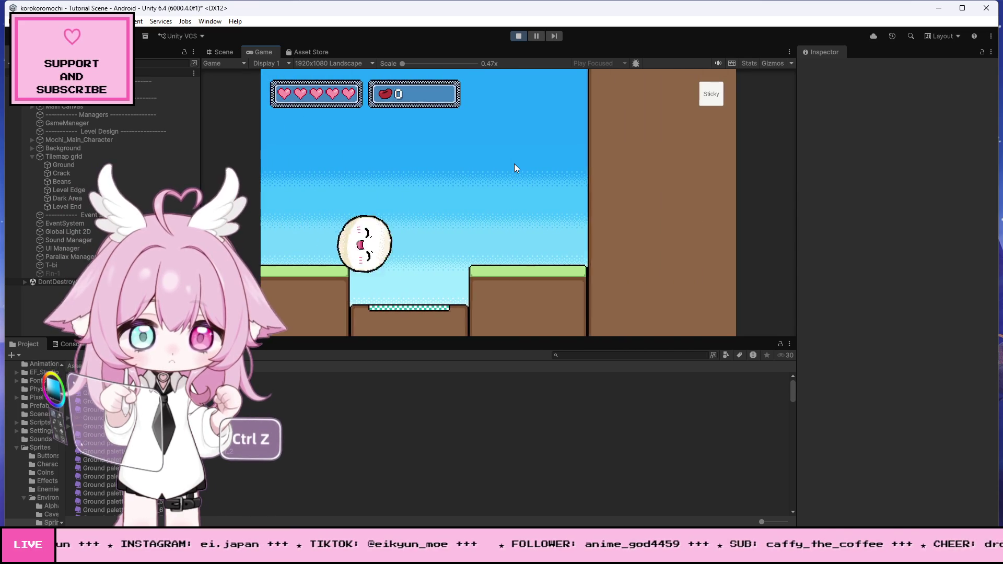
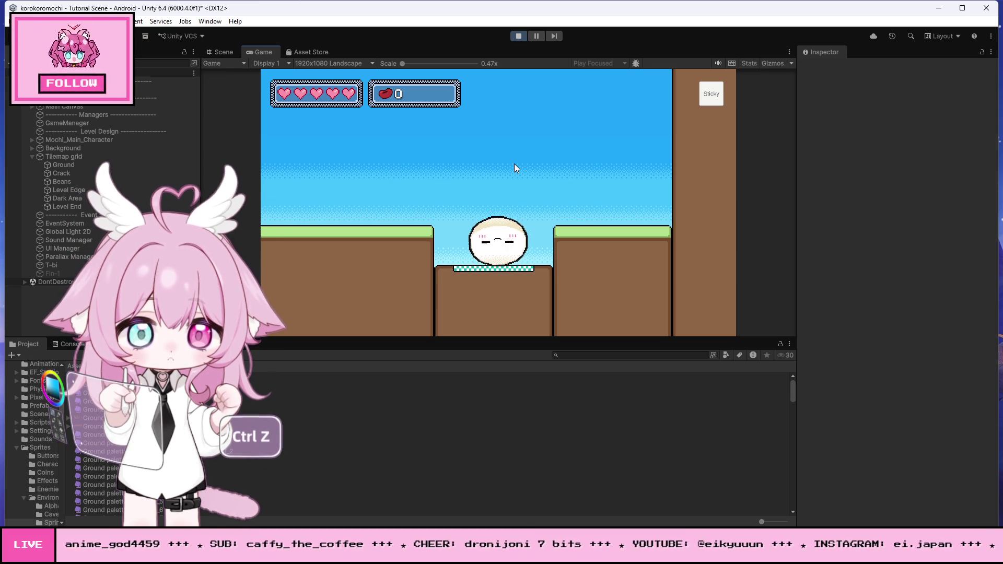
Stop the Unity playtest on the teal sticky platform and bring its sprite up in Photoshop
key(Left)
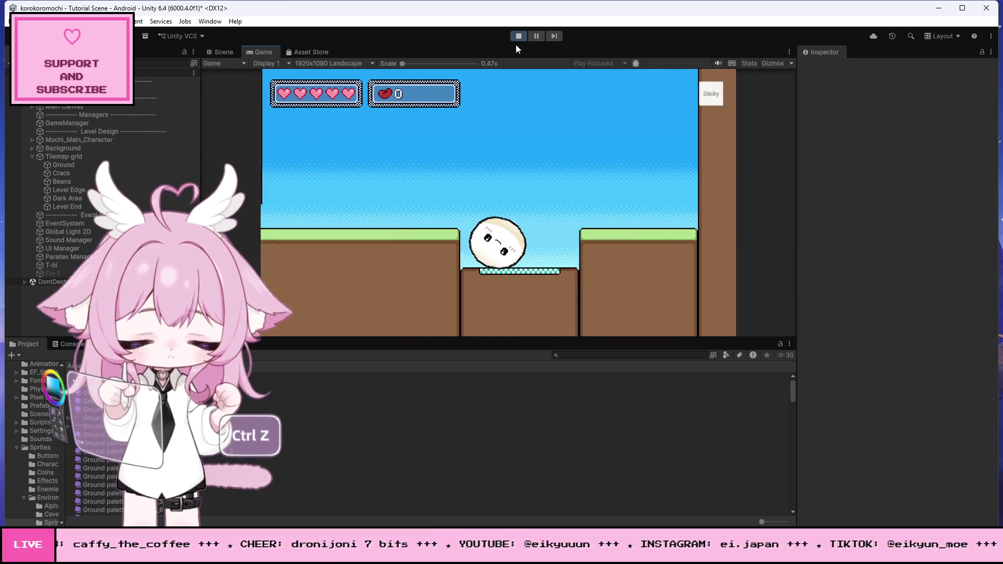
click(518, 36)
key(alt+Tab)
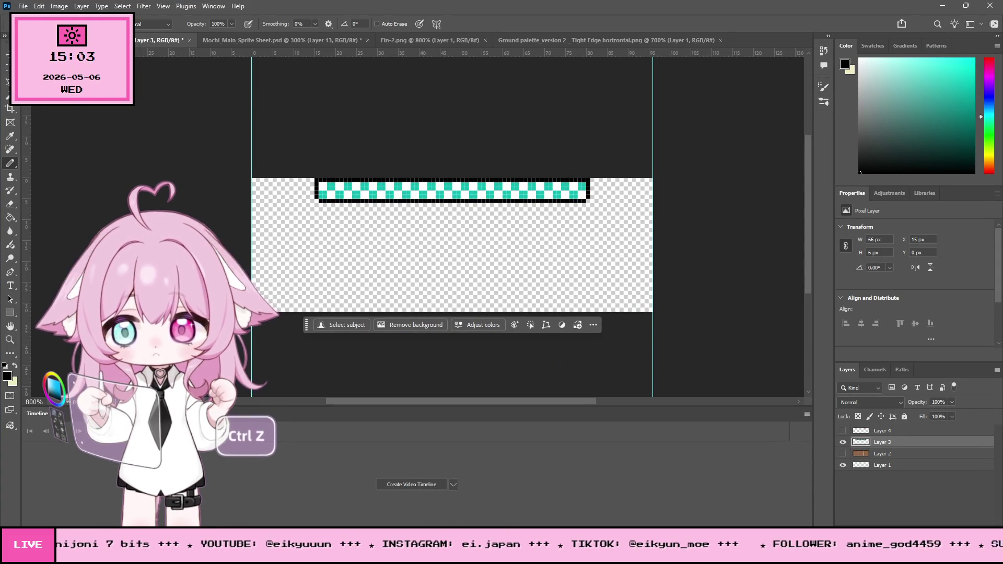
Zoom to 1600% on the checker strip and sample its teal for repainting the left end
click(10, 338)
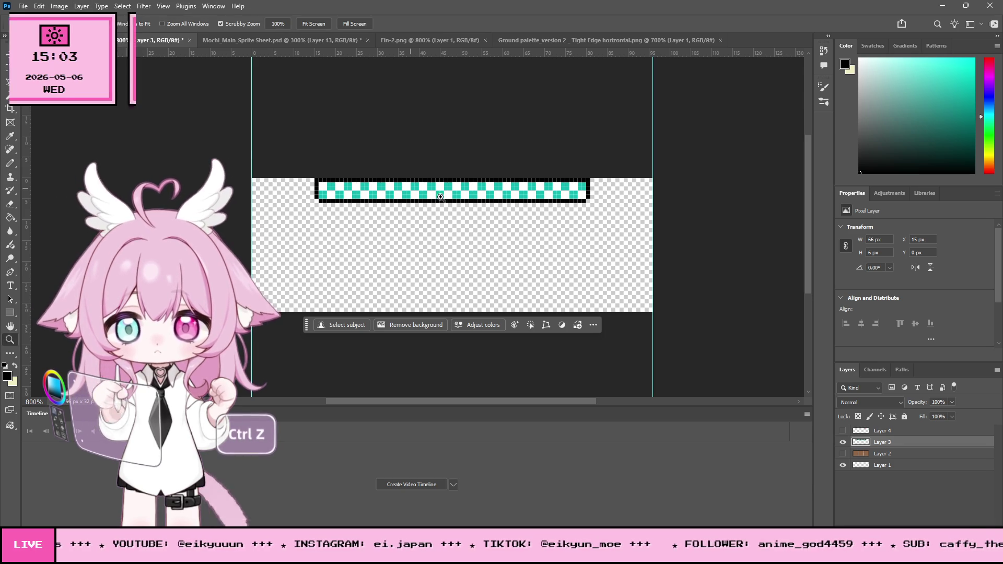
click(421, 192)
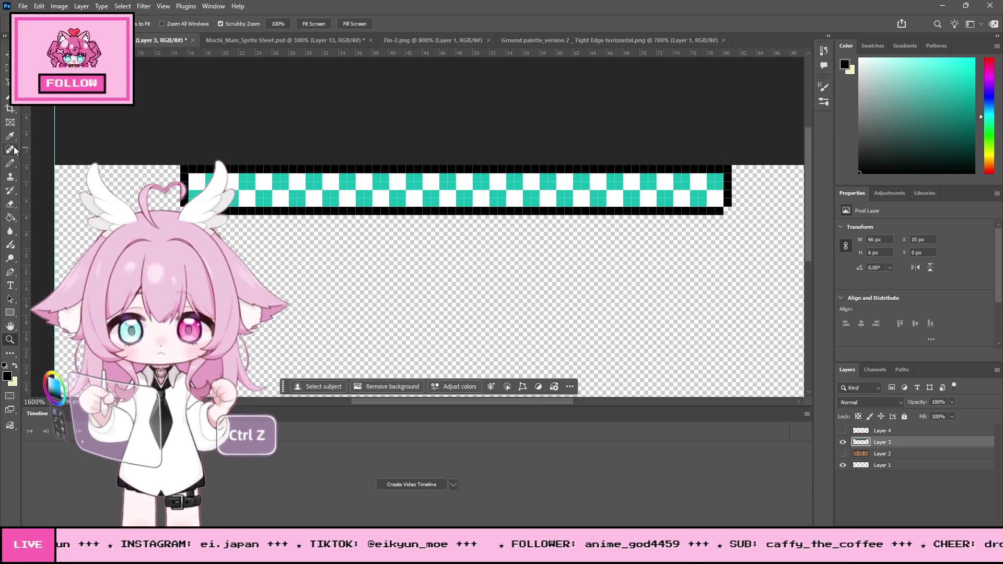
key(i)
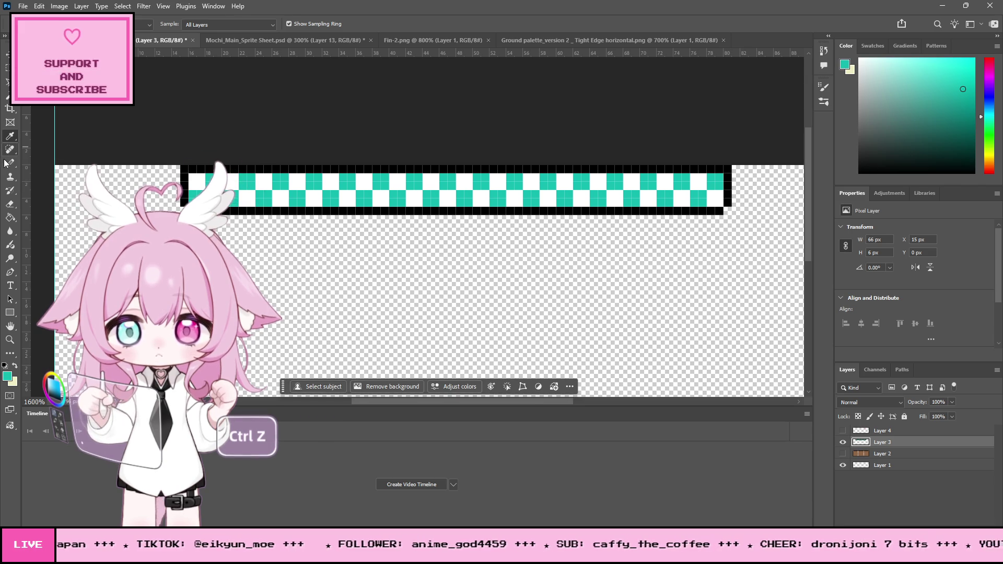
click(5, 162)
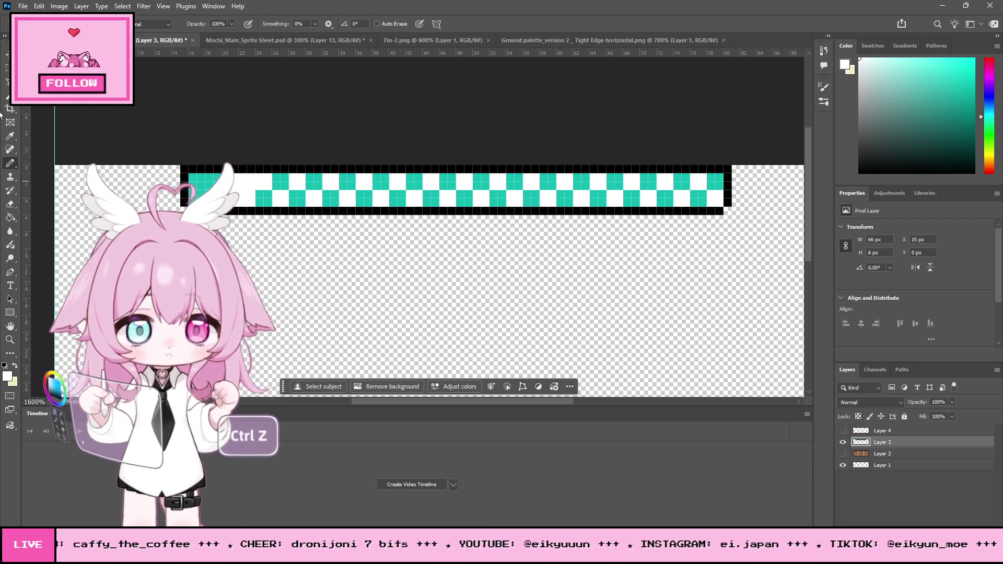
click(11, 136)
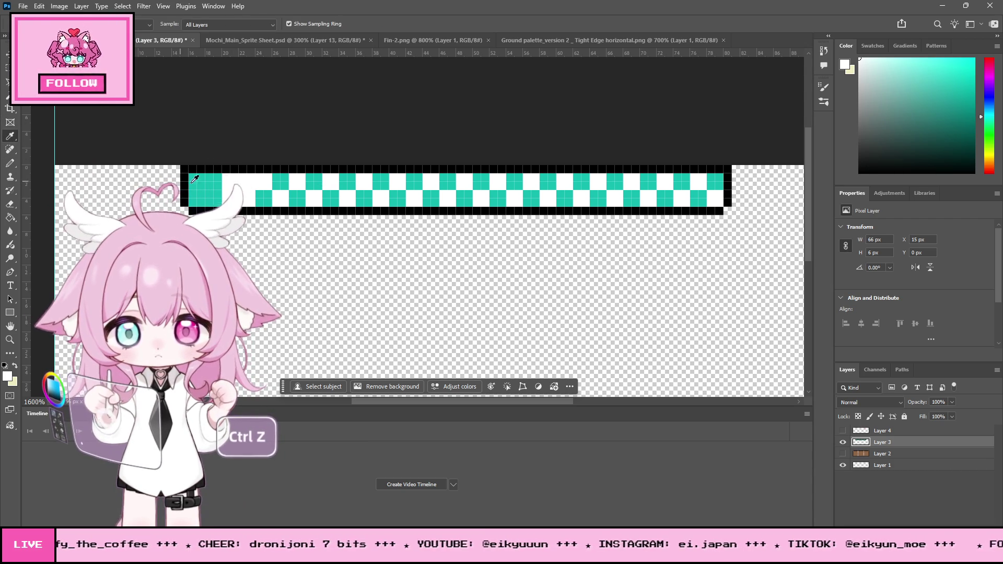
Paint 2×2 teal and white blocks at the strip's left end, undoing a stray teal stroke
click(9, 163)
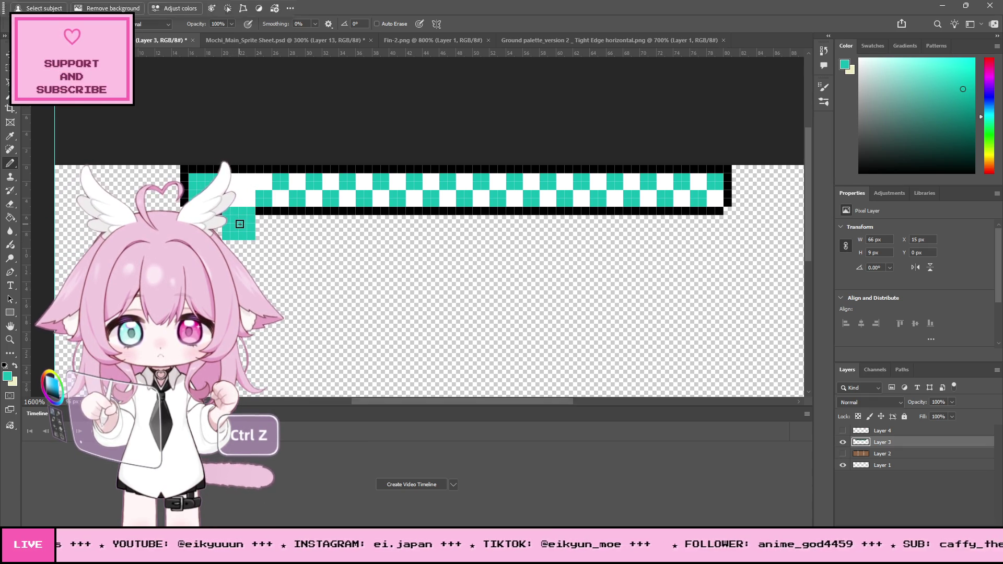
scroll(261, 206, down, 2)
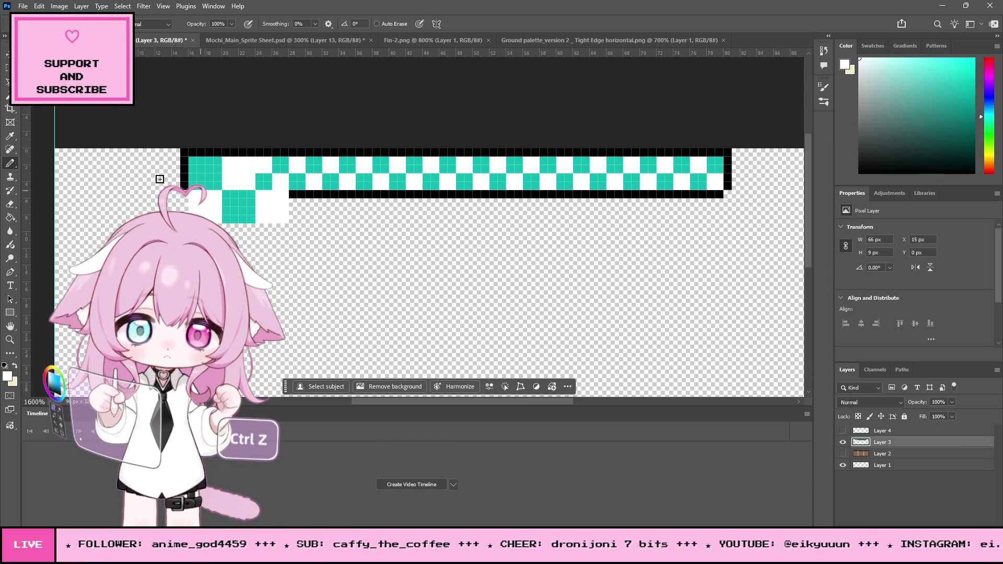
click(13, 135)
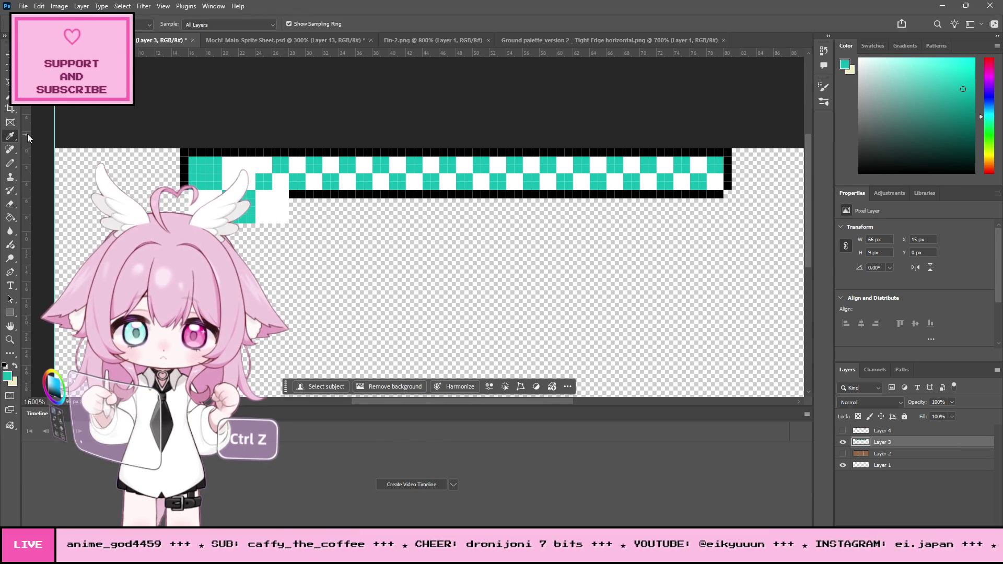
click(10, 163)
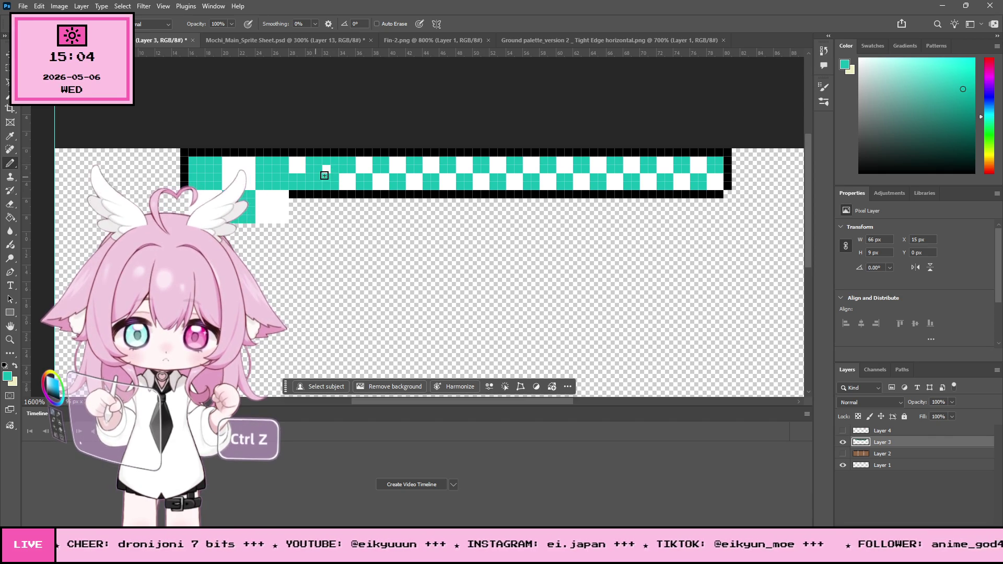
click(326, 169)
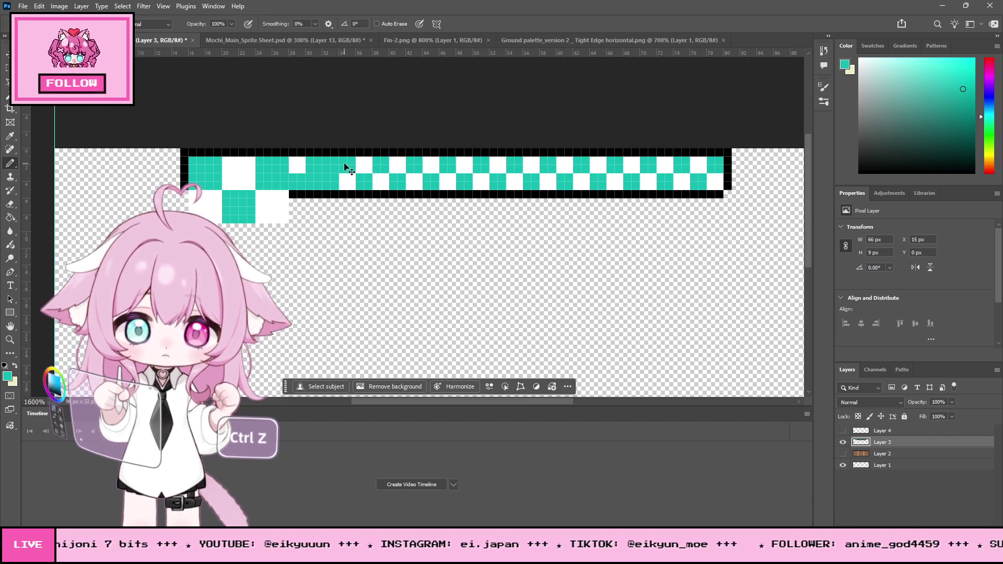
key(ctrl+z)
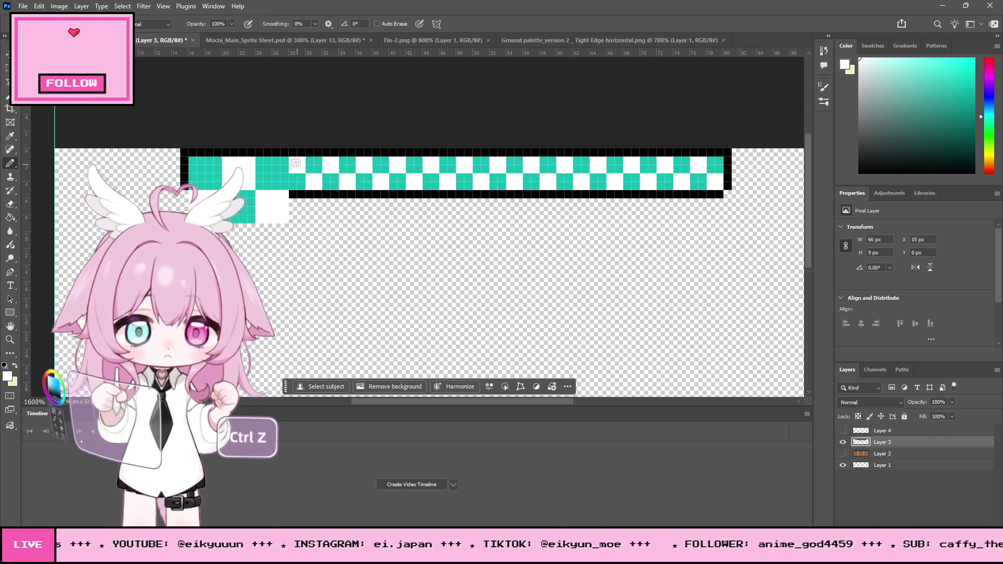
click(329, 186)
Repaint the checker cells after the left end white, undoing one misplaced edit
click(314, 161)
click(302, 178)
key(ctrl+z)
click(296, 159)
click(294, 180)
click(302, 186)
click(312, 160)
click(315, 169)
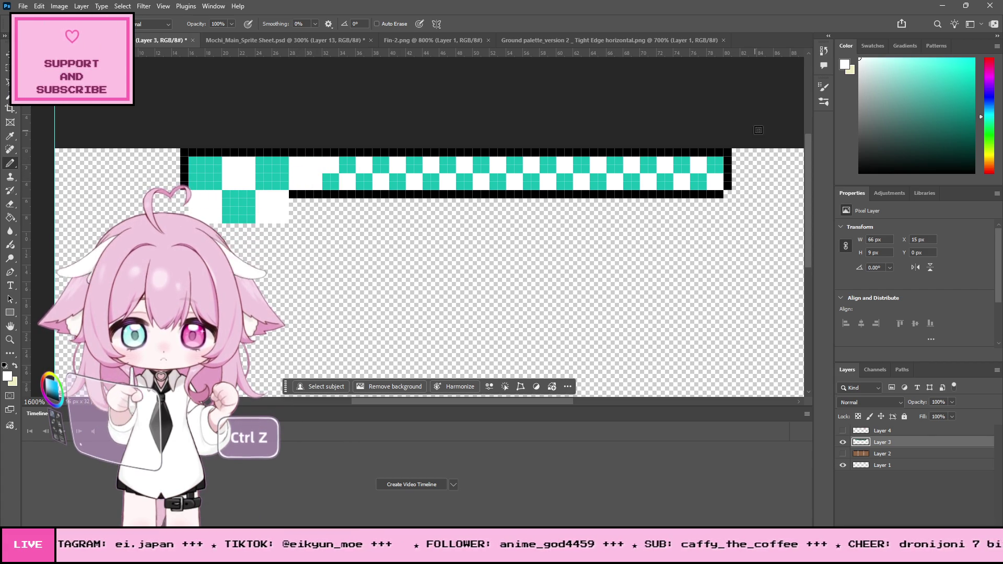
Paint a larger teal block followed by a white block further along the strip
click(10, 137)
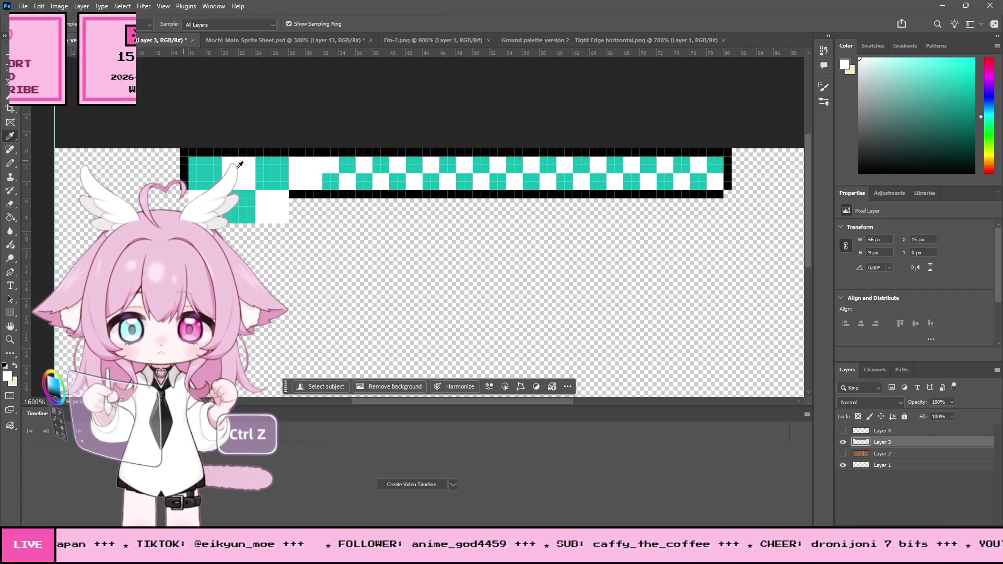
click(11, 163)
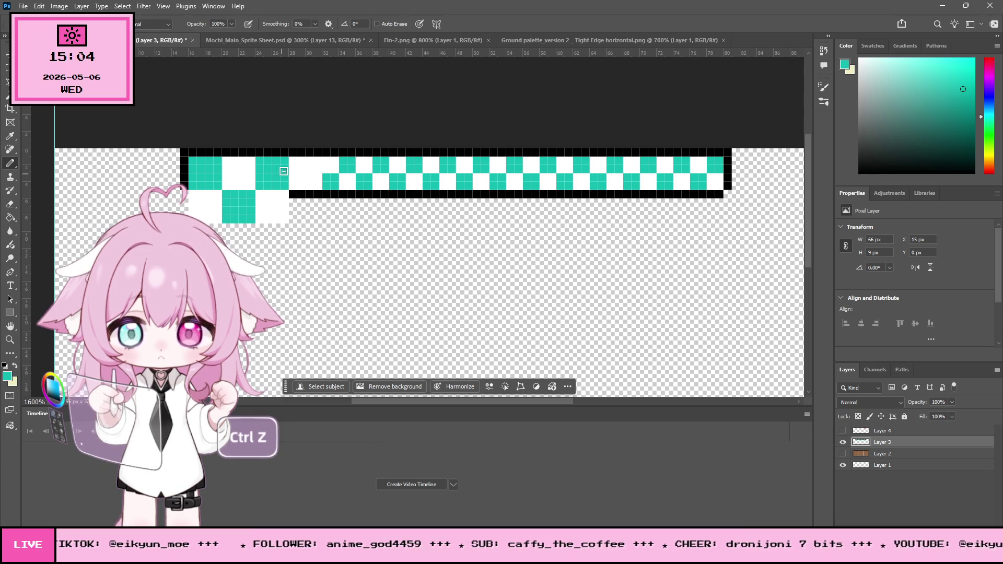
mouse_move(341, 184)
mouse_down()
mouse_move(347, 178)
mouse_move(336, 163)
mouse_move(340, 172)
mouse_up()
key(i)
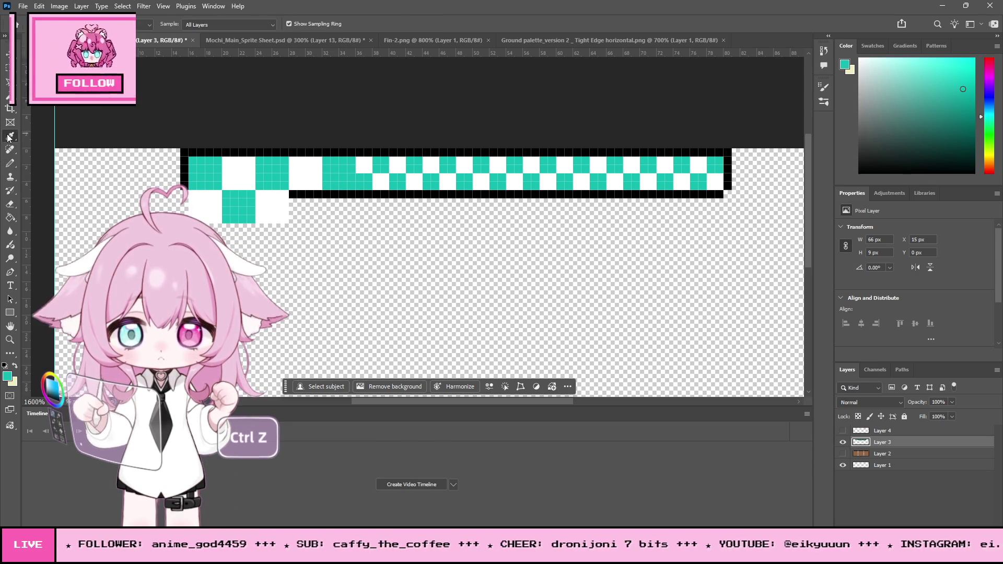
click(235, 168)
click(11, 166)
mouse_move(361, 178)
mouse_down()
mouse_move(366, 186)
mouse_move(384, 165)
mouse_move(374, 172)
mouse_up()
Add the next solid teal block and a white block beside it, clearing the leftover teal cell
key(i)
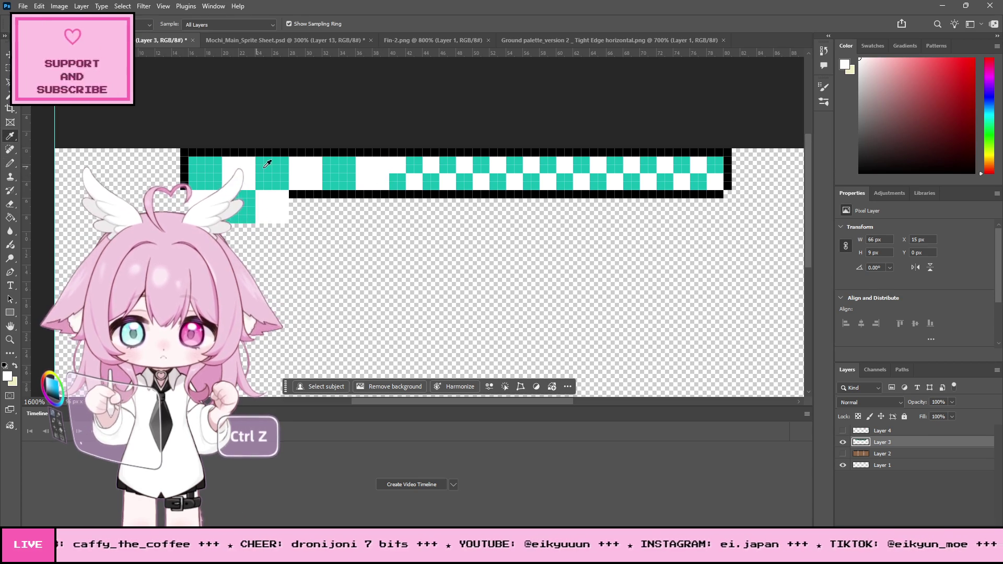
click(261, 165)
click(11, 163)
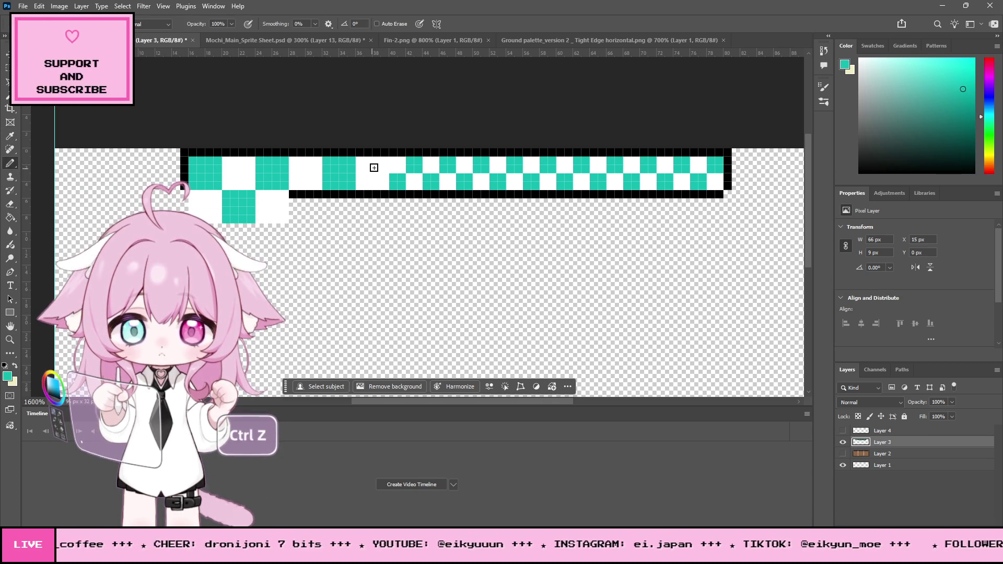
click(392, 162)
mouse_move(393, 175)
mouse_down()
mouse_move(410, 166)
mouse_move(416, 183)
mouse_up()
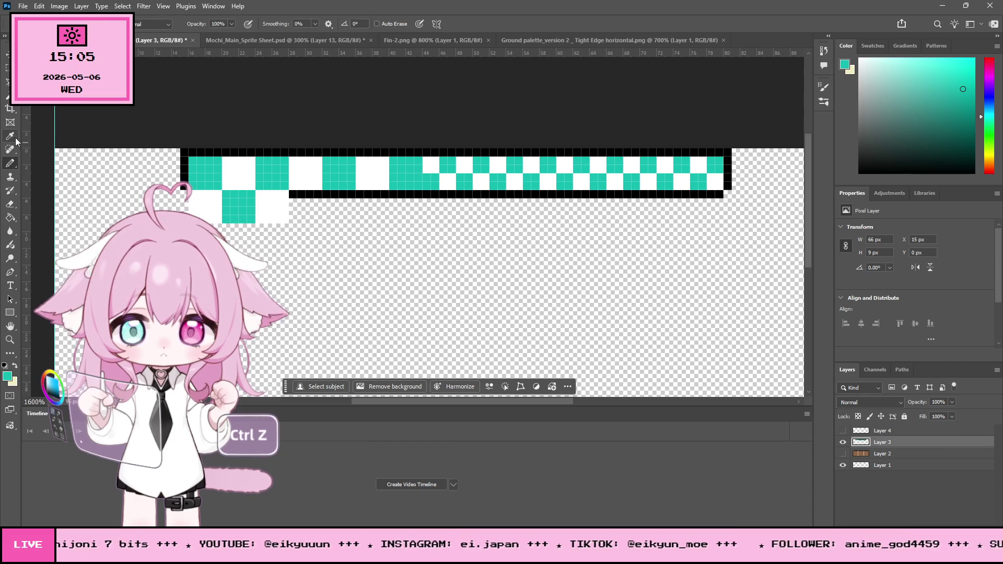
key(i)
click(225, 166)
key(b)
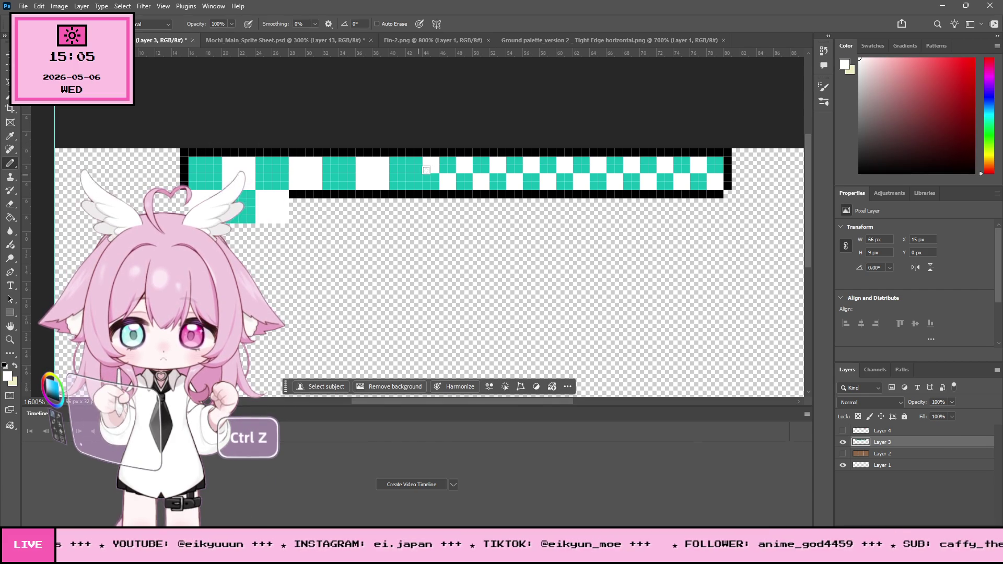
drag(426, 173, 446, 167)
click(442, 160)
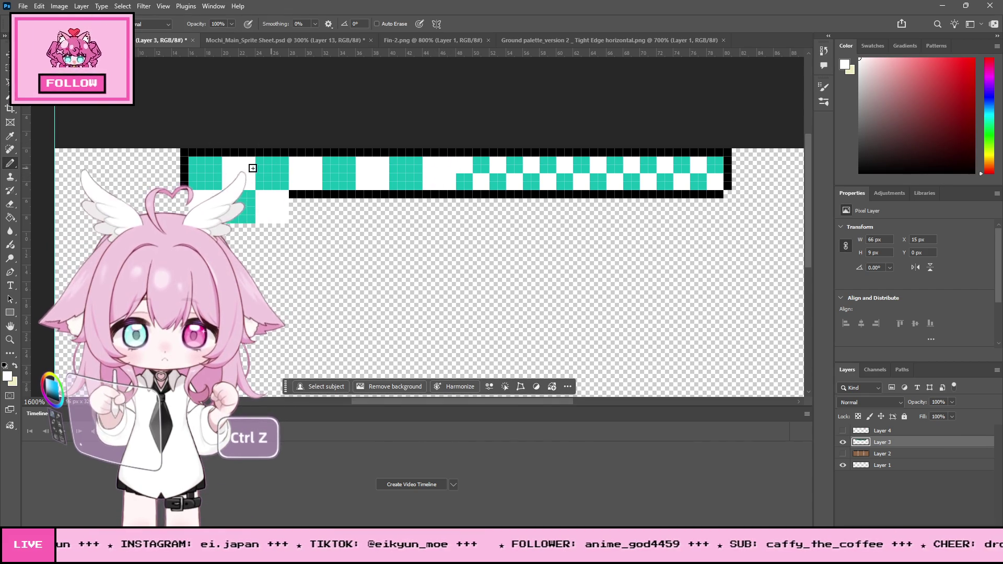
Turn a lower-row cell teal, then take white as the drawing colour again
click(10, 136)
click(403, 171)
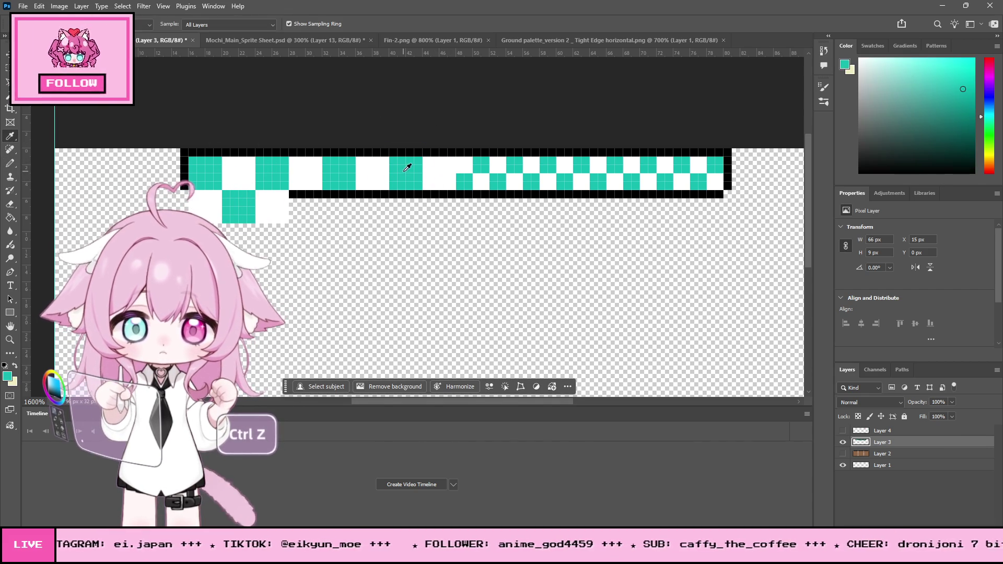
click(12, 164)
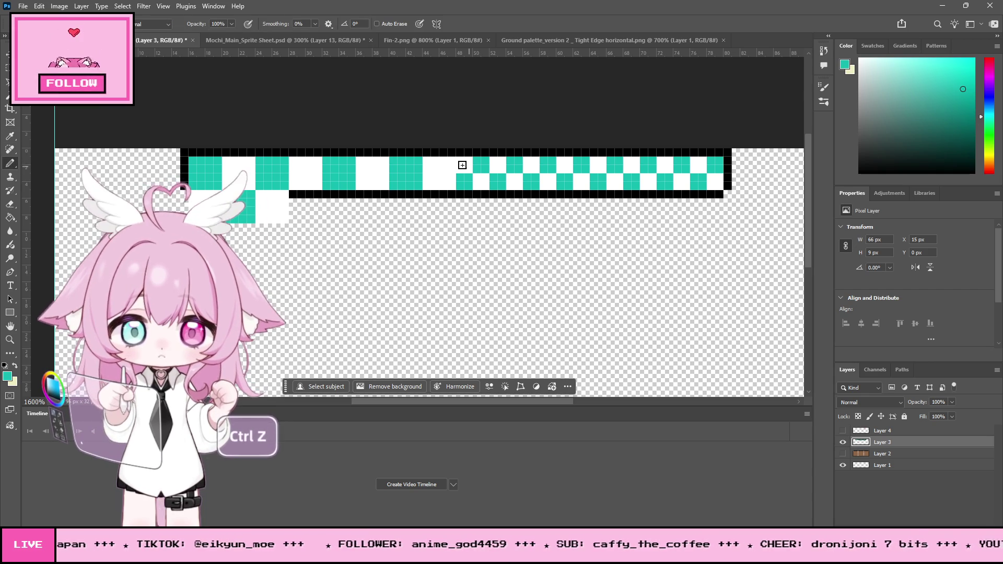
click(478, 182)
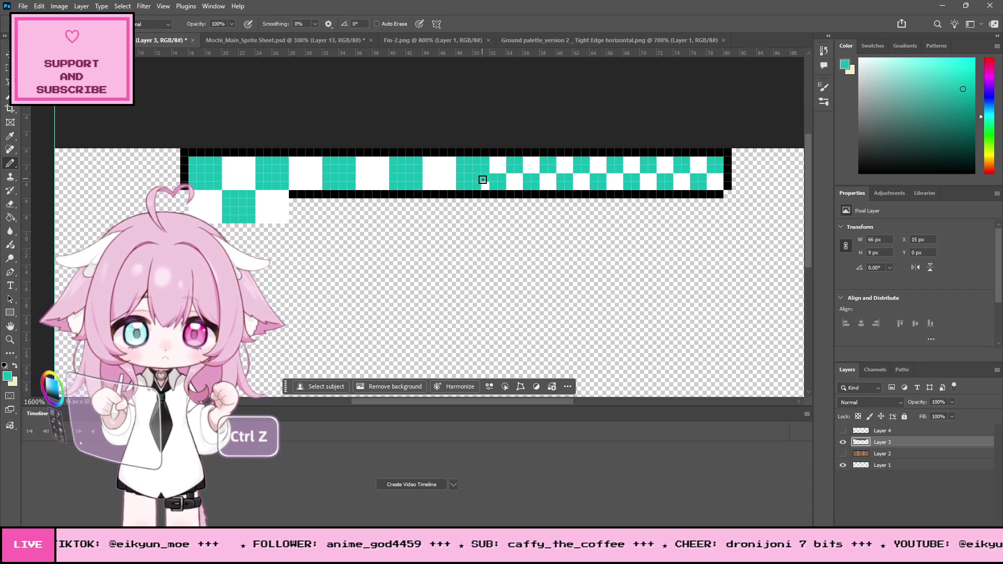
click(10, 136)
click(236, 168)
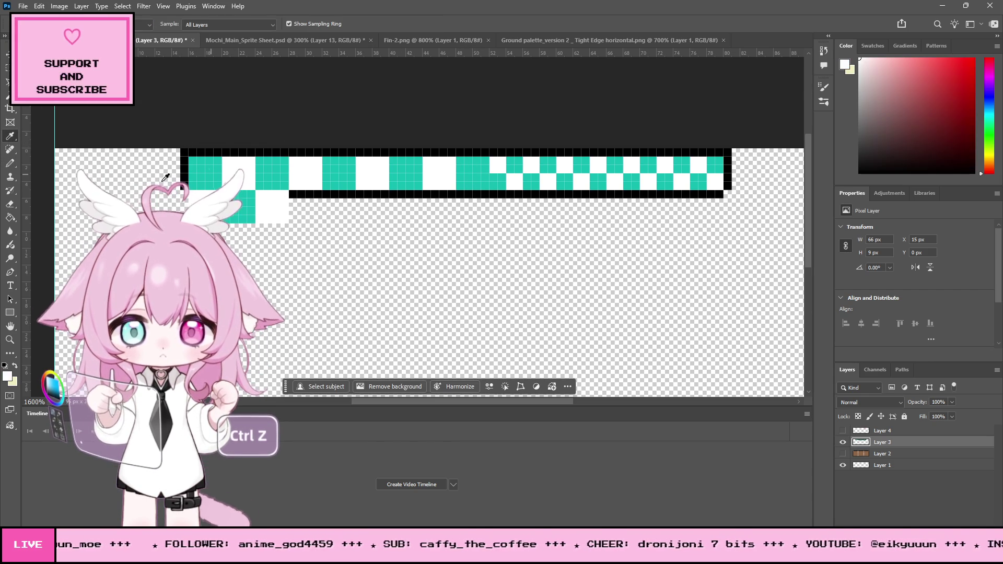
Whiten small teal squares in the top row, then paint a bigger teal block
click(10, 164)
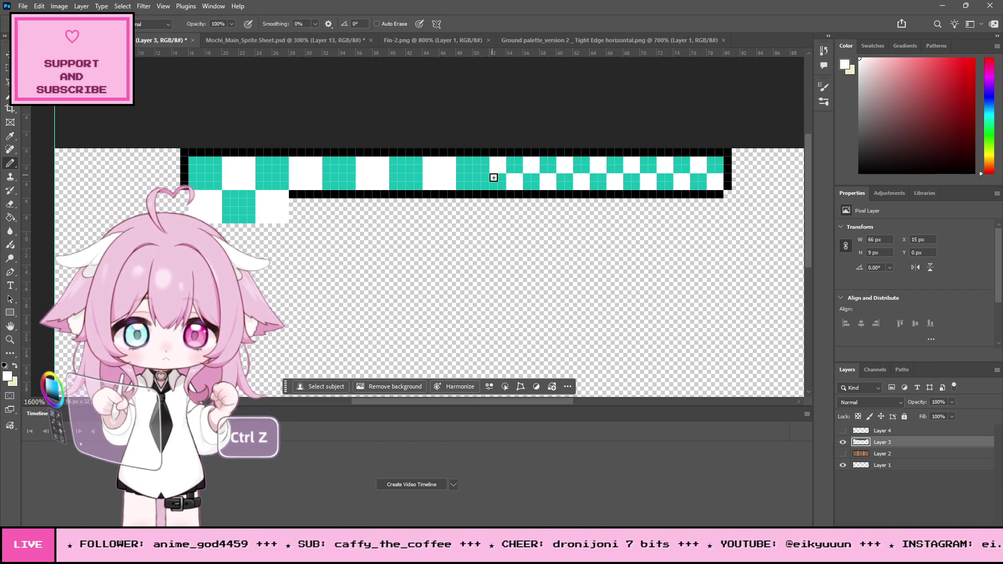
drag(504, 163, 510, 173)
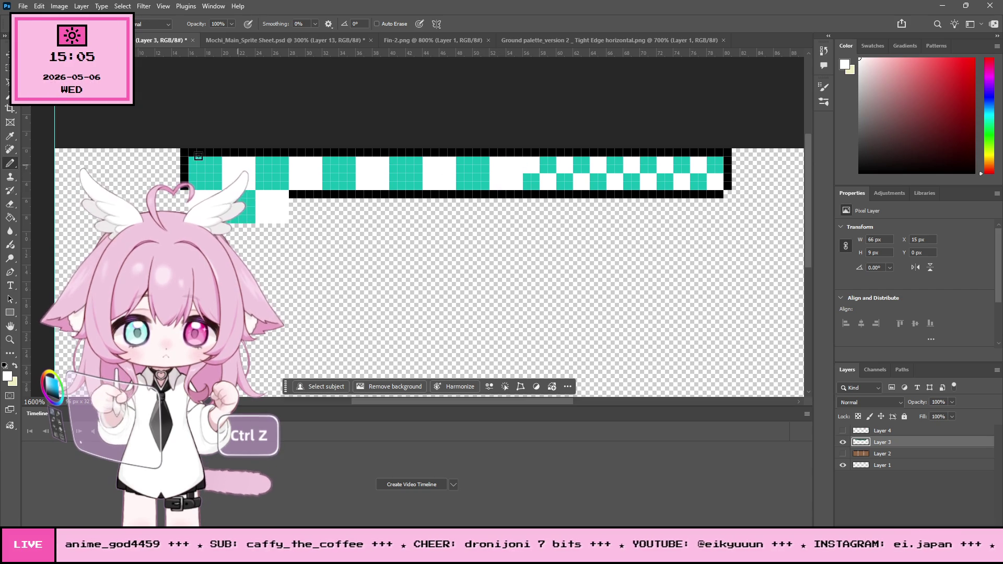
click(10, 137)
click(239, 207)
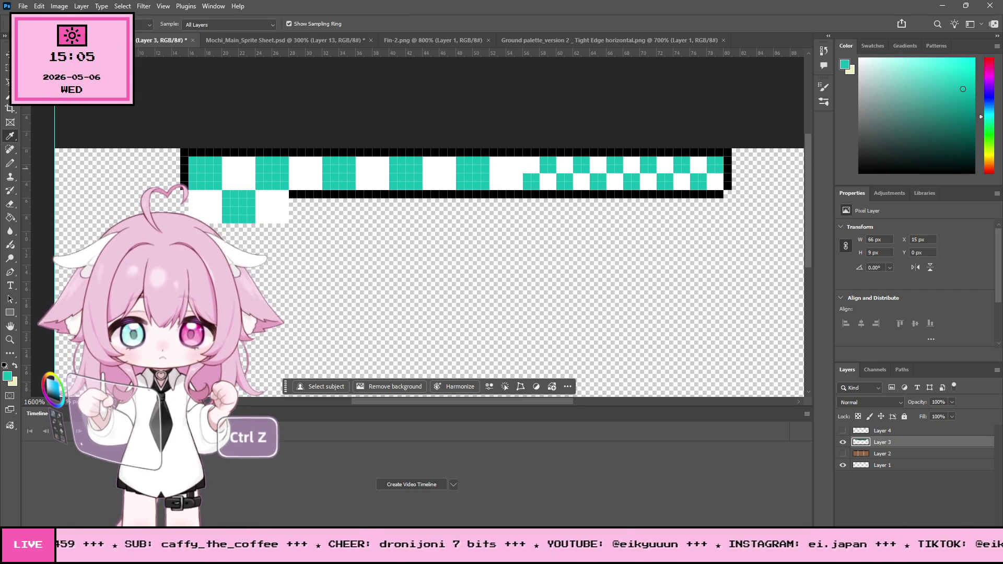
click(10, 164)
drag(533, 167, 552, 181)
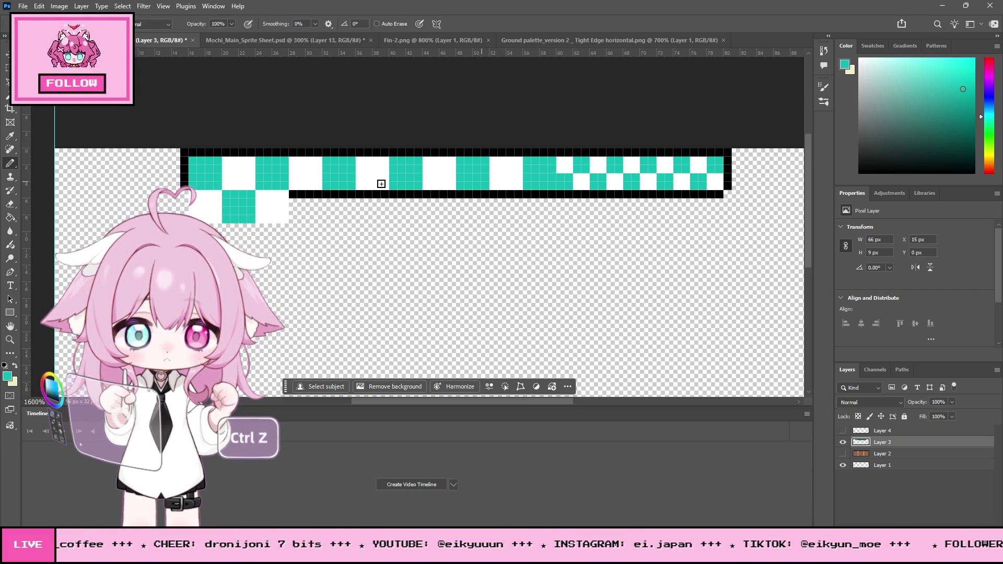
Continue the top row with another white block and a widened teal block
click(10, 137)
click(239, 175)
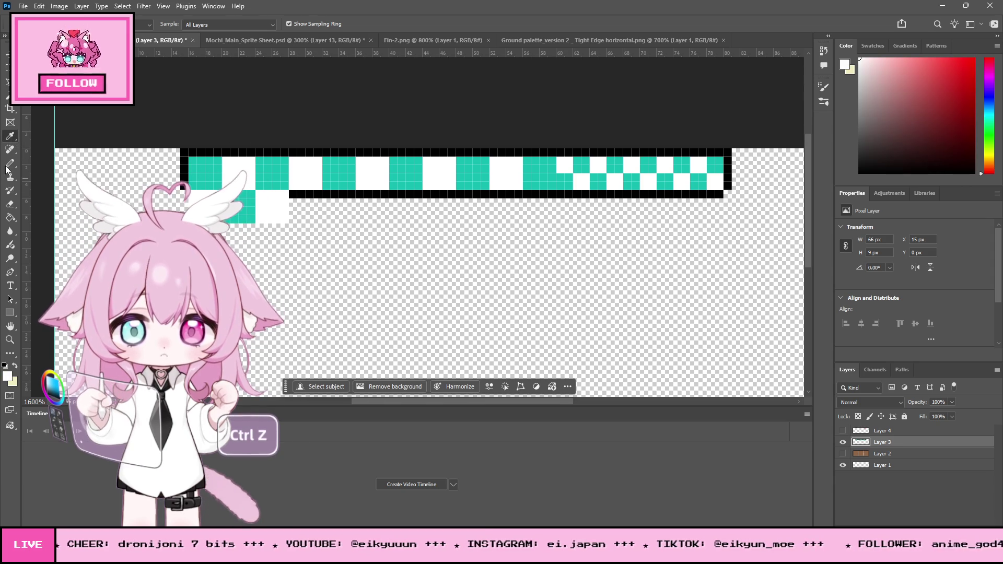
key(b)
drag(560, 180, 582, 167)
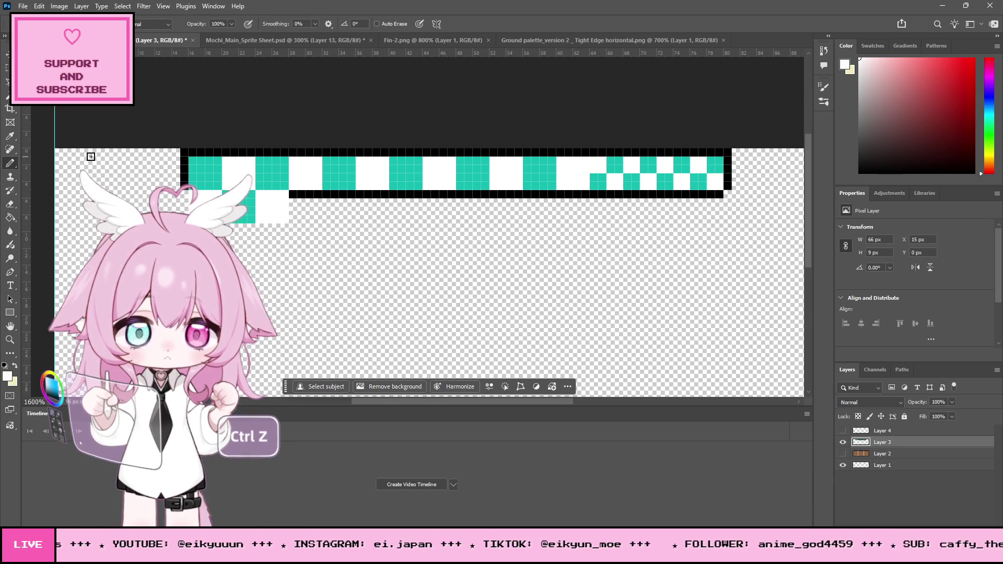
click(10, 137)
click(239, 206)
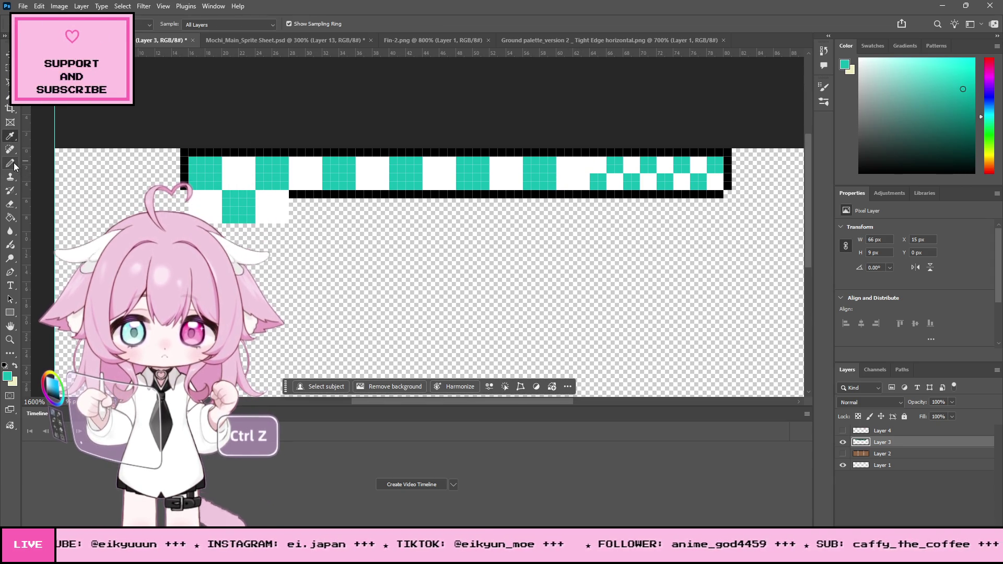
key(b)
drag(613, 177, 618, 183)
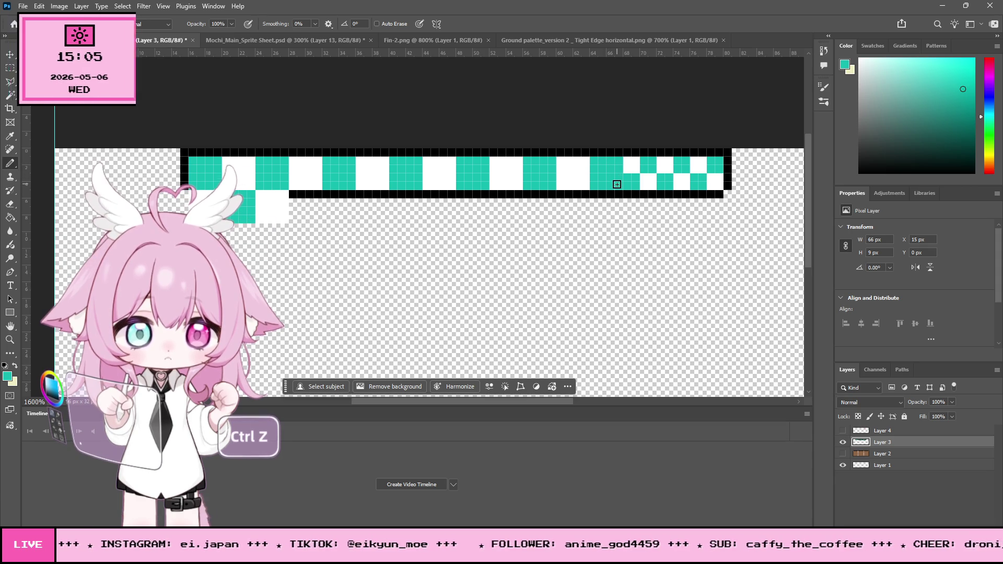
Whiten cells near the right end, show Layer 2's brown ground, and start white blocks below the outline
click(10, 137)
click(252, 171)
click(15, 161)
mouse_move(636, 184)
mouse_down()
mouse_move(631, 163)
mouse_move(627, 183)
mouse_move(648, 168)
mouse_move(635, 176)
mouse_up()
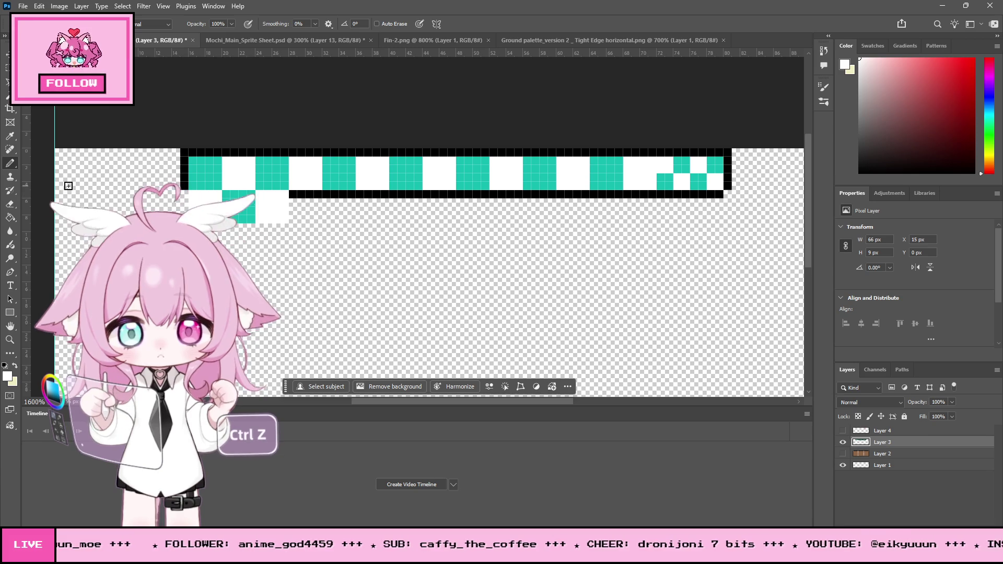
mouse_move(310, 194)
mouse_down()
mouse_move(350, 199)
mouse_move(328, 215)
mouse_move(339, 212)
mouse_up()
key(ctrl+z)
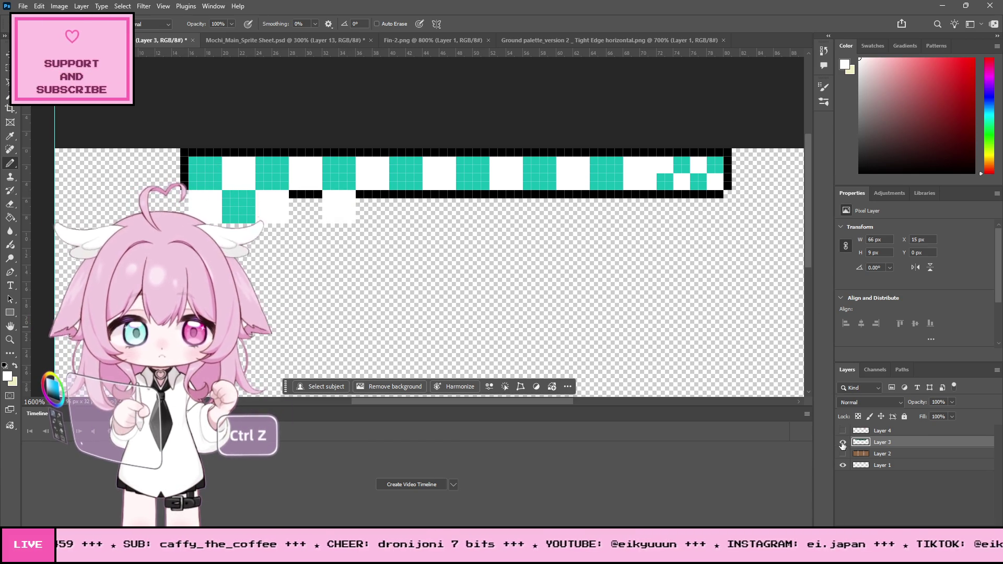
click(843, 453)
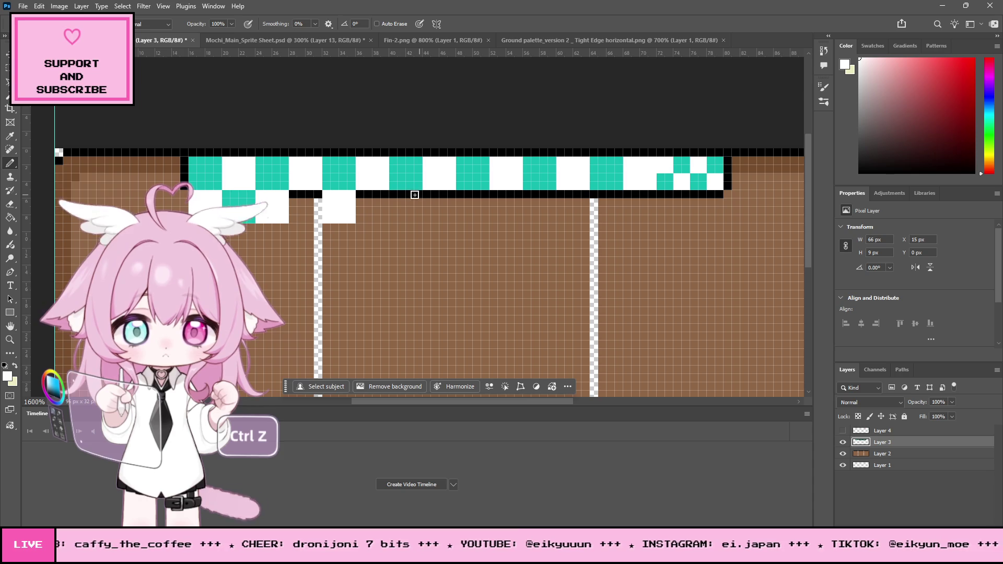
mouse_move(393, 193)
mouse_down()
mouse_move(393, 211)
mouse_move(410, 212)
mouse_move(402, 198)
mouse_up()
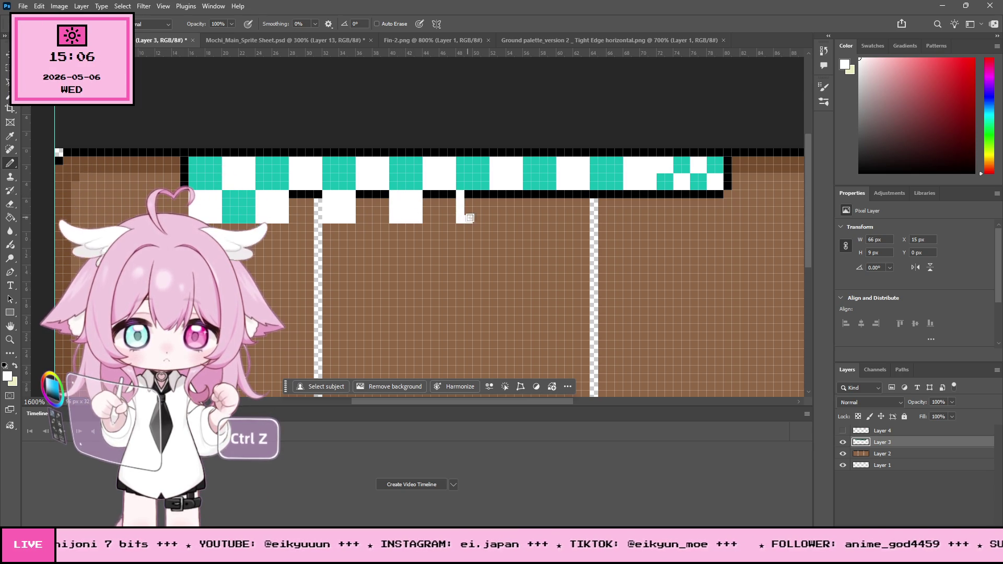
Fill the brown gaps in the lower-row white blocks, then take teal as the drawing colour
drag(483, 202, 476, 203)
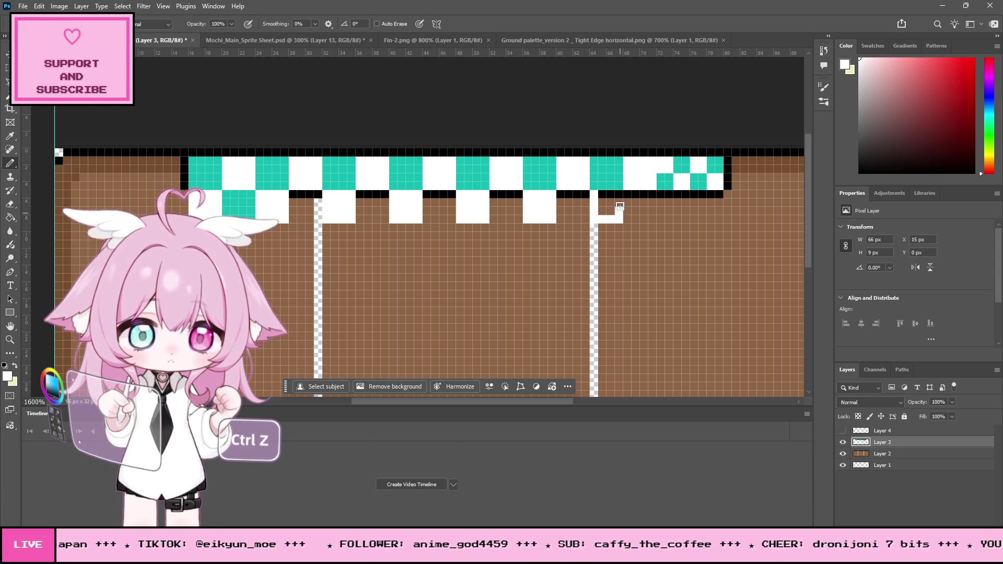
click(607, 203)
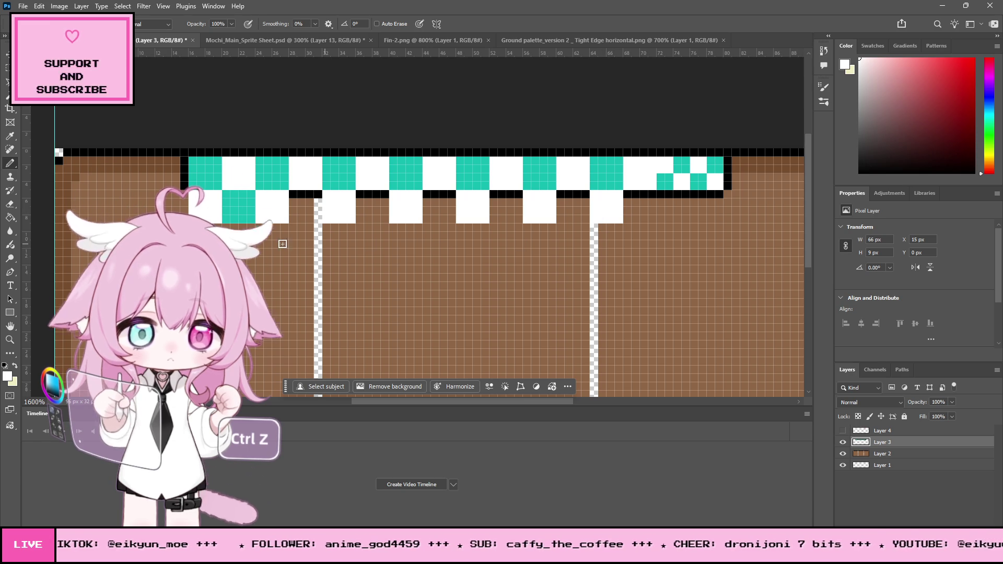
click(10, 137)
click(231, 204)
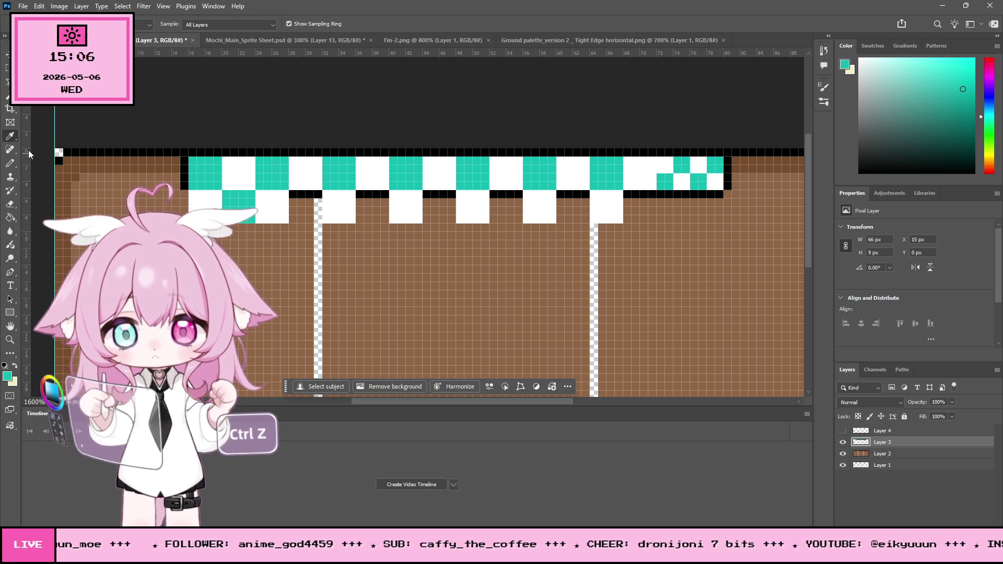
click(10, 163)
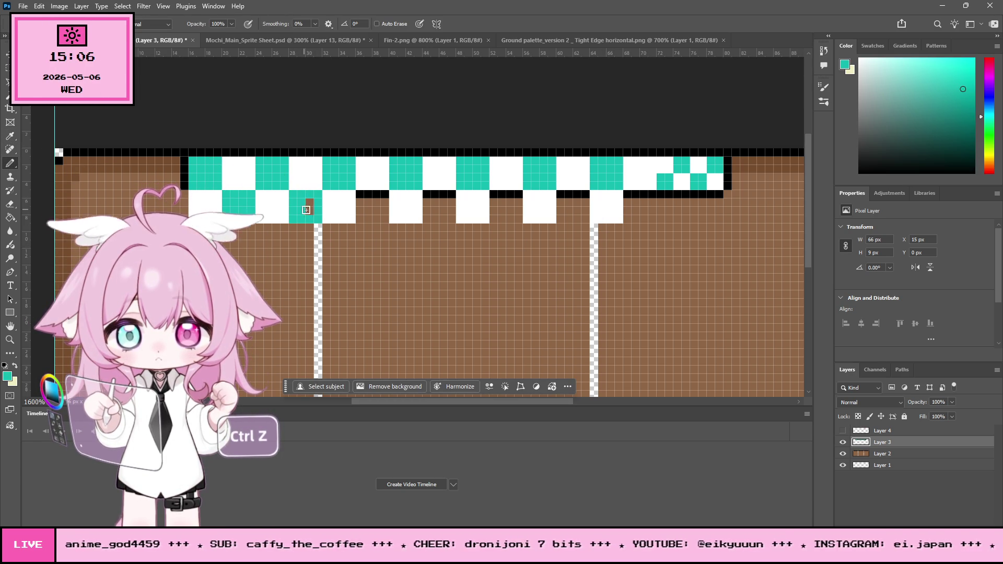
Paint teal blocks along the lower row, covering the old outline and brown pixels
click(306, 207)
click(360, 194)
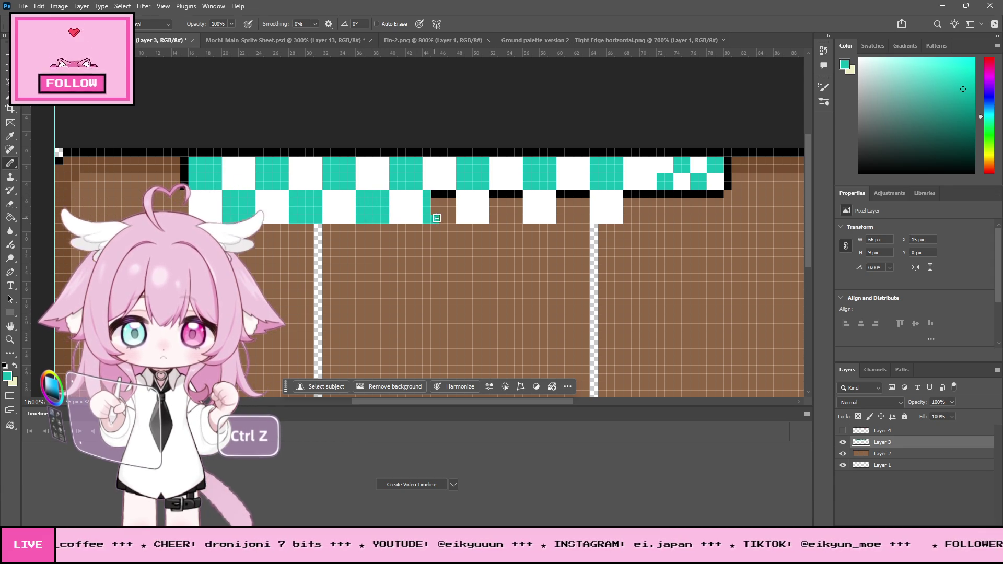
mouse_move(449, 218)
mouse_down()
mouse_move(450, 205)
mouse_move(433, 197)
mouse_up()
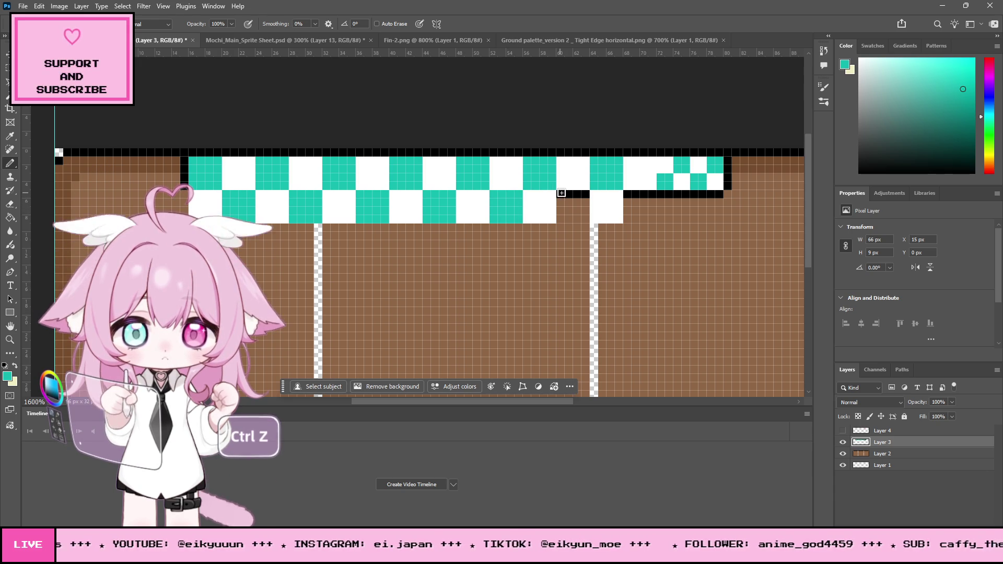
drag(563, 208, 568, 216)
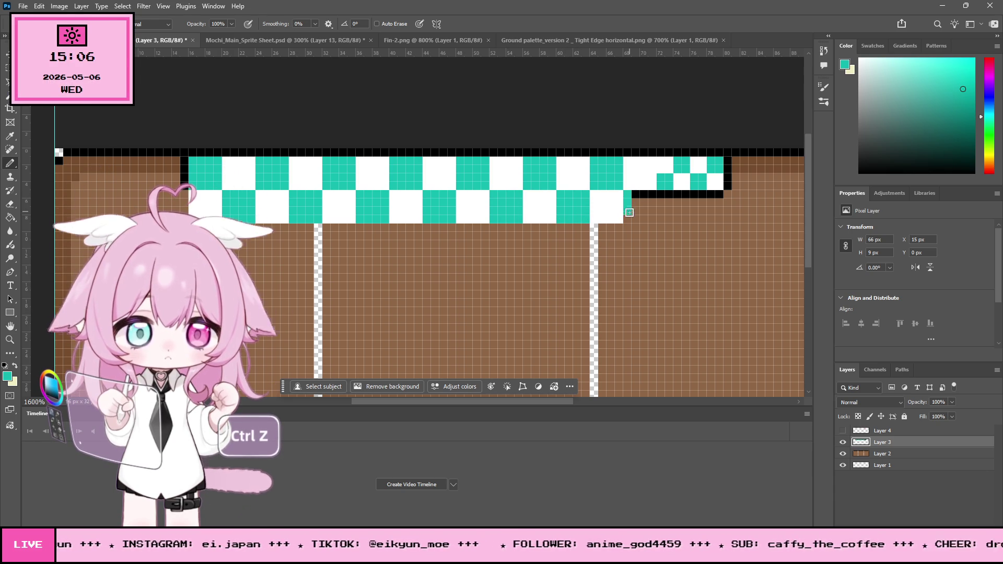
drag(640, 194, 645, 209)
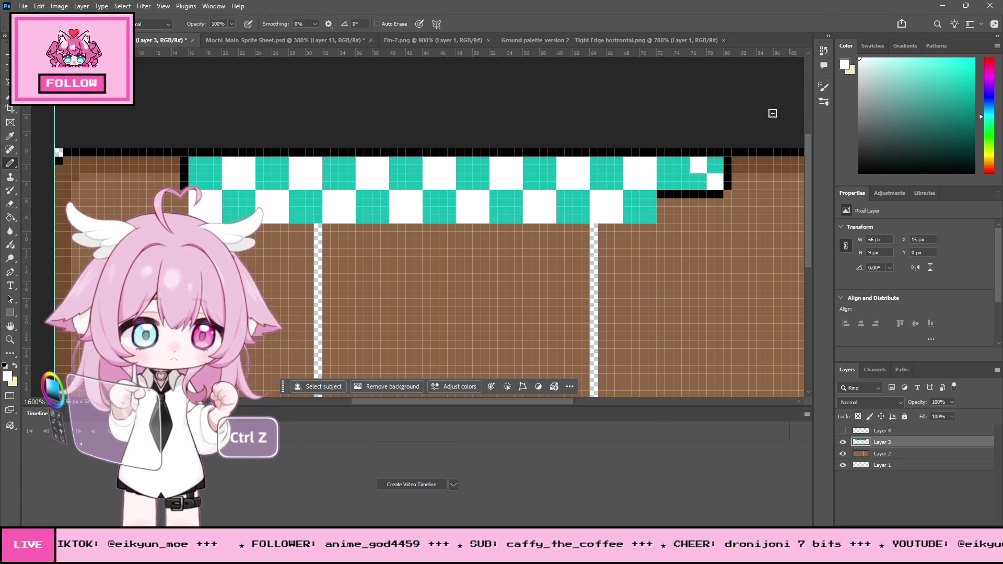
Make the strip's right end a solid white block, clearing its outline and brown pixels
mouse_move(704, 182)
mouse_down()
mouse_move(716, 162)
mouse_move(717, 182)
mouse_up()
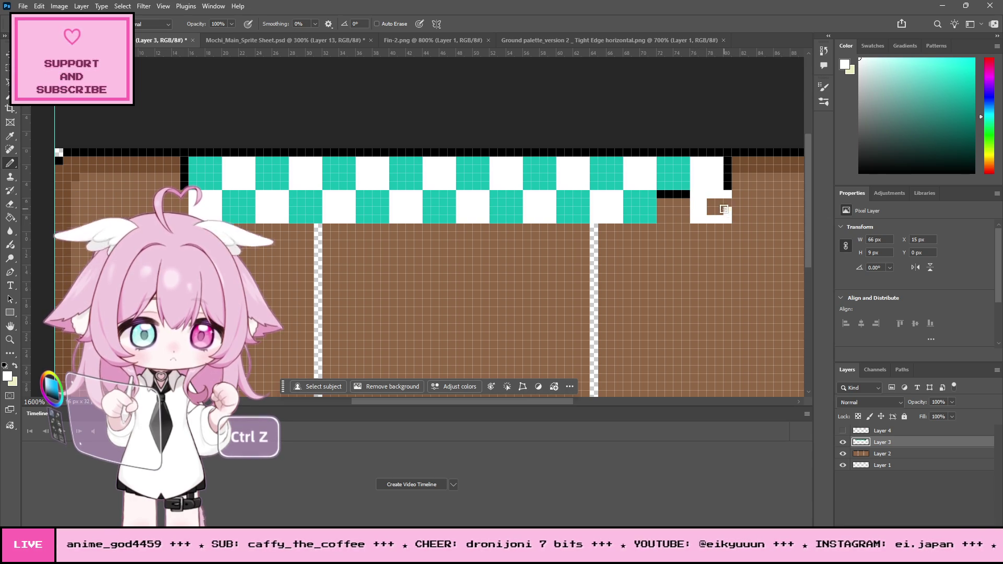
click(719, 207)
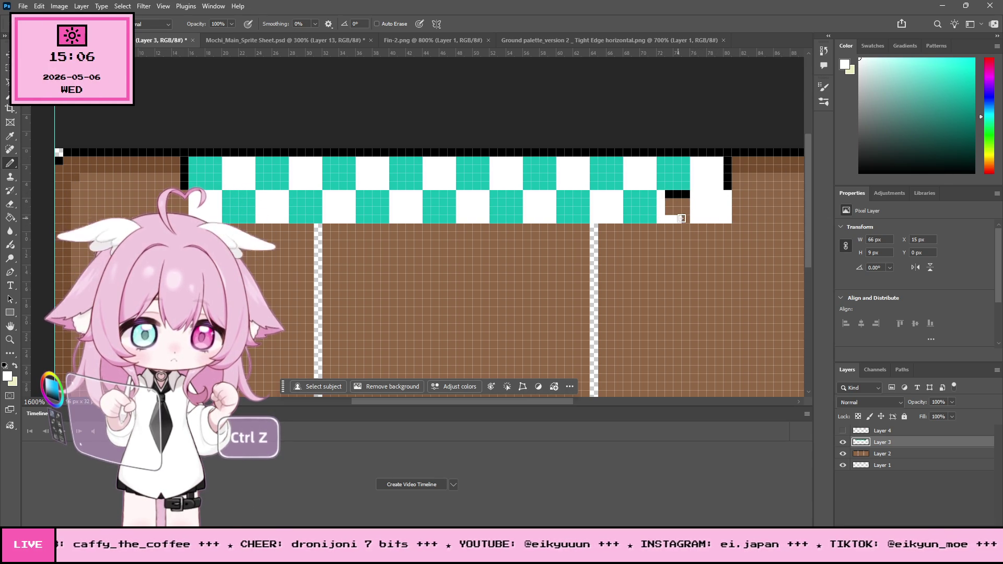
drag(686, 199, 672, 210)
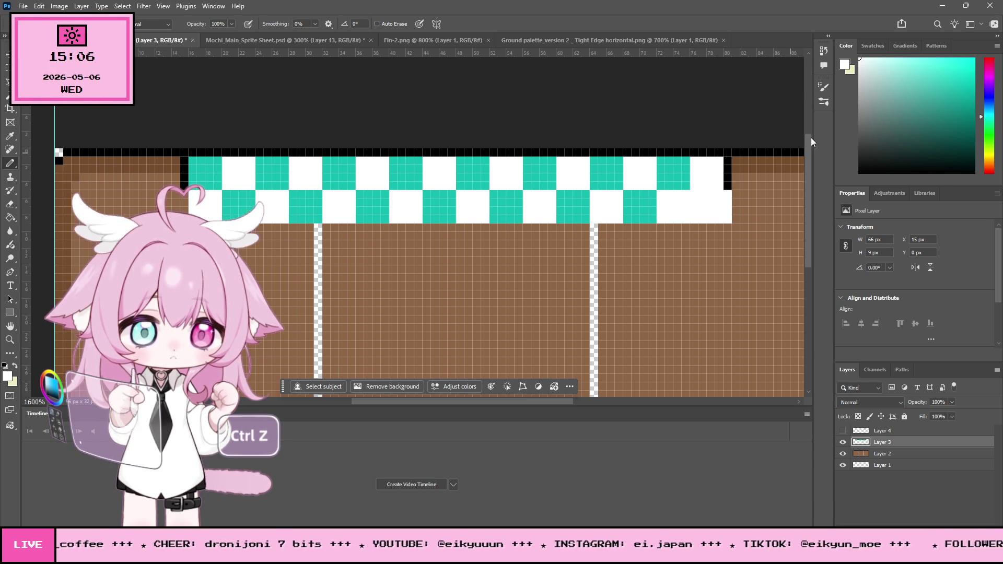
Fill the strip's lower-right corner block with teal
key(i)
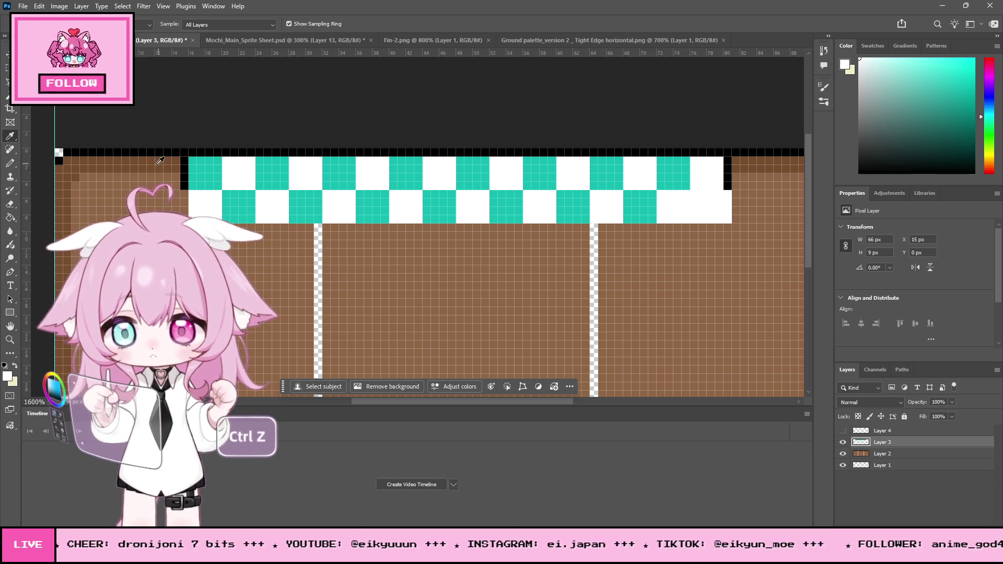
click(205, 173)
key(b)
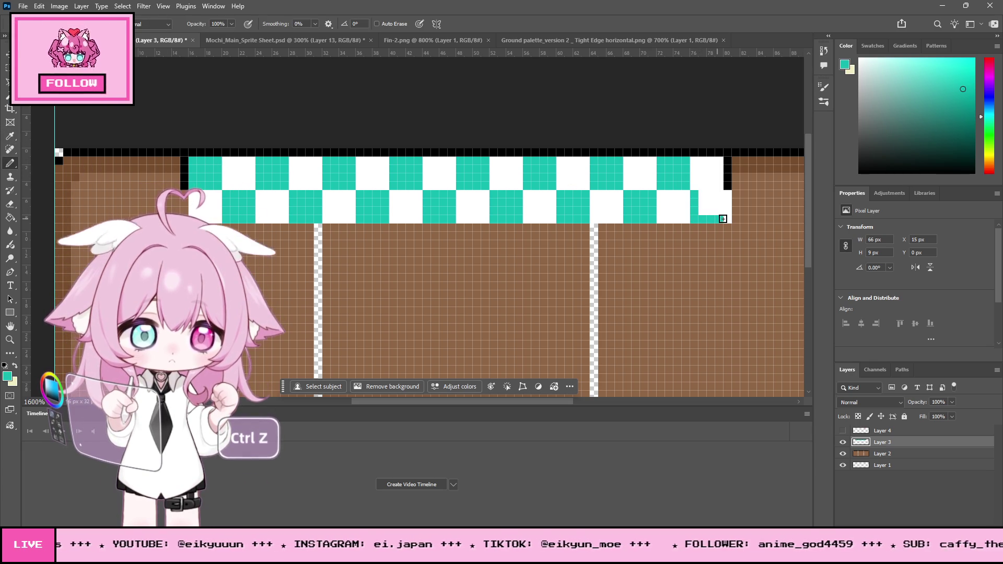
mouse_move(723, 218)
mouse_down()
mouse_move(726, 199)
mouse_move(705, 194)
mouse_move(721, 201)
mouse_up()
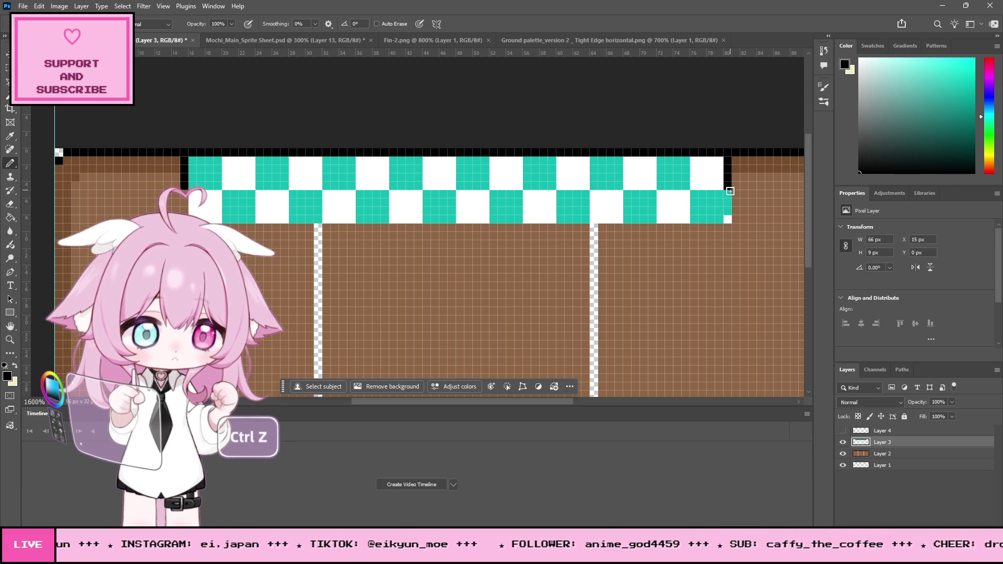
Draw a straight black outline along the strip's bottom edge, replacing a stepped first attempt
mouse_move(675, 230)
mouse_down()
mouse_move(595, 235)
mouse_move(702, 231)
mouse_up()
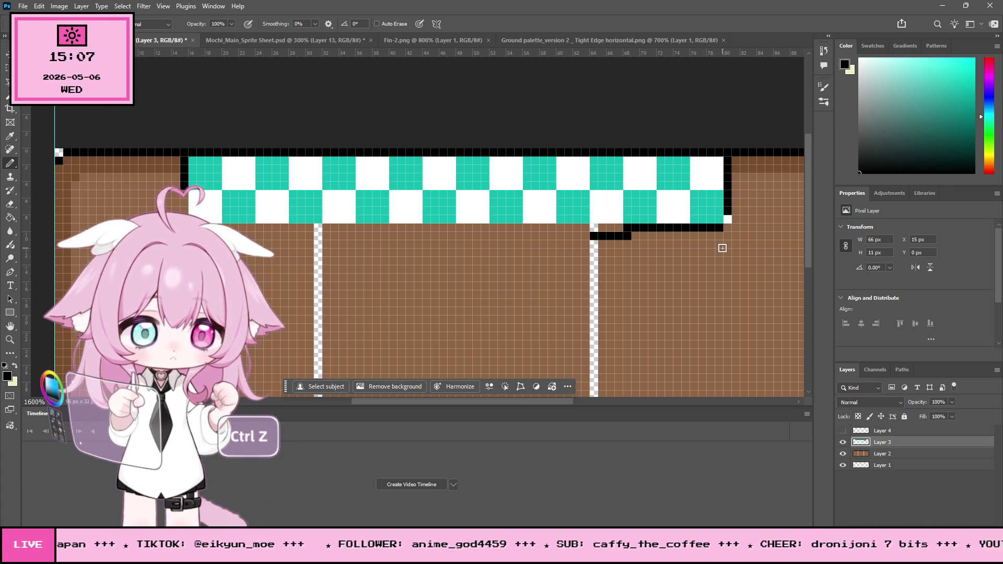
key(ctrl+z)
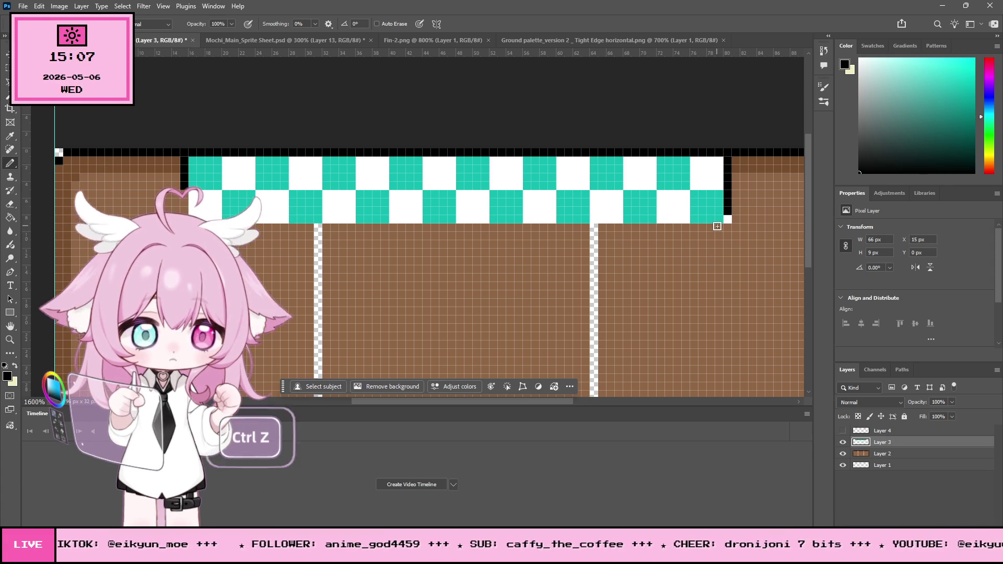
drag(704, 228, 189, 228)
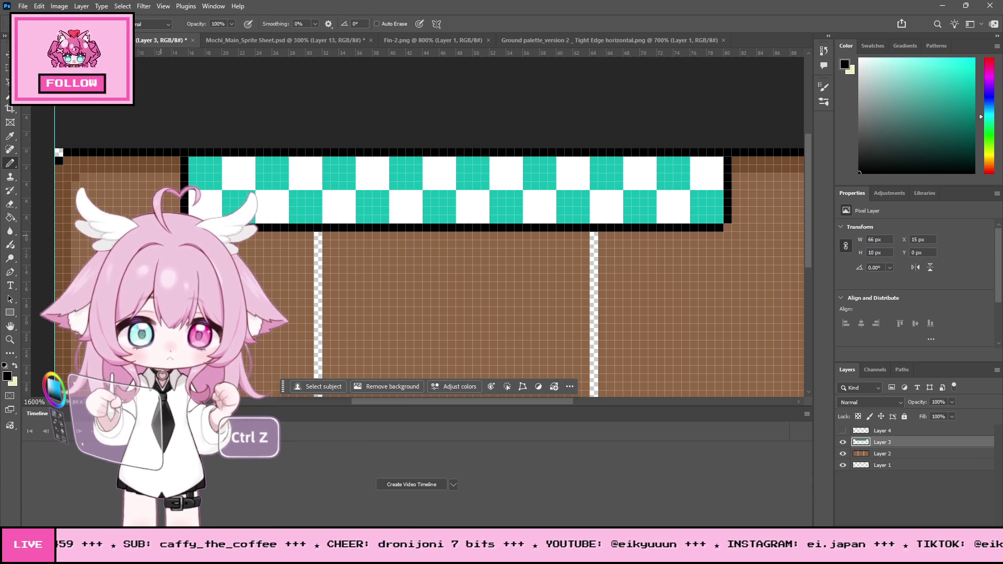
click(842, 454)
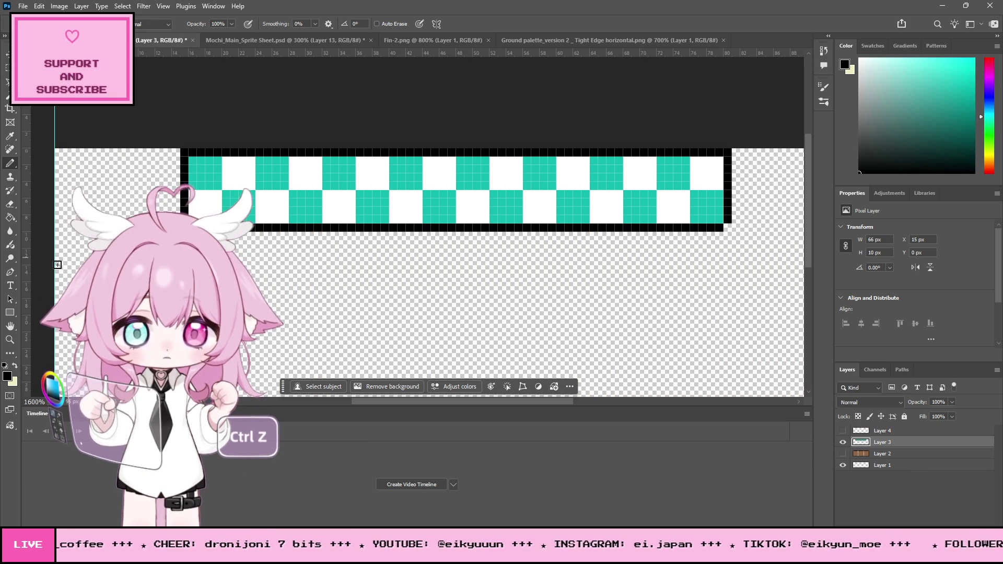
click(9, 340)
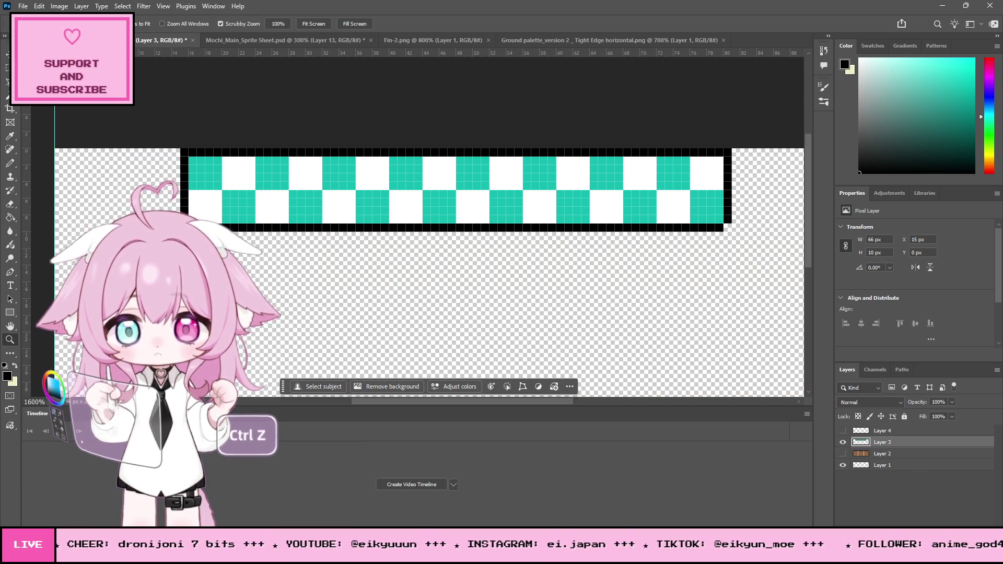
alt+click(249, 176)
alt+click(249, 176)
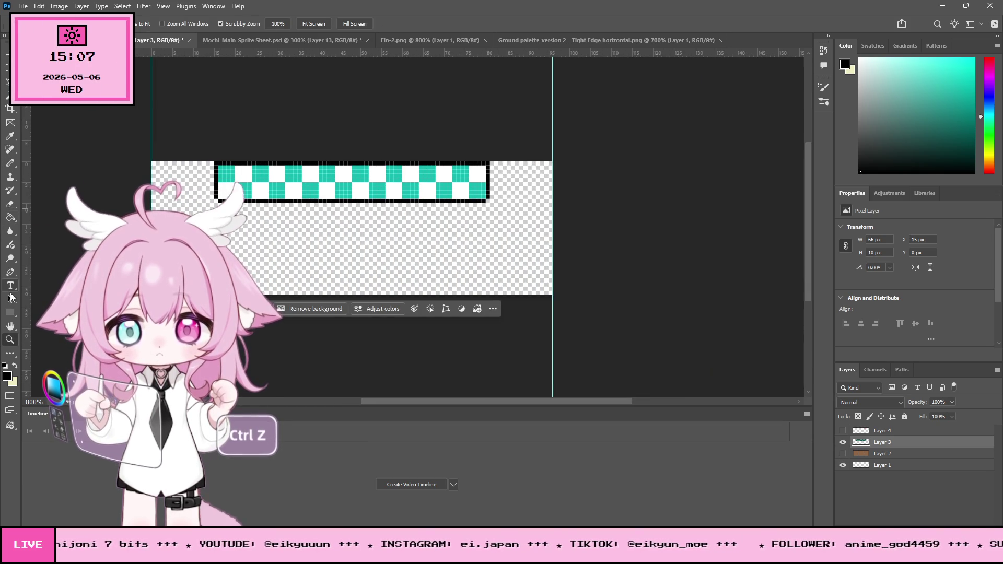
click(9, 108)
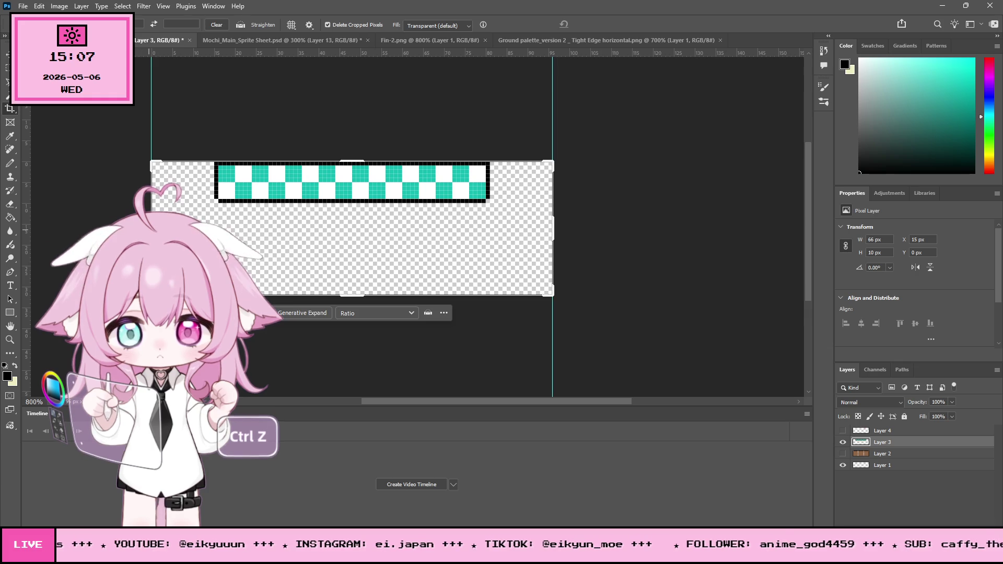
drag(536, 229, 497, 226)
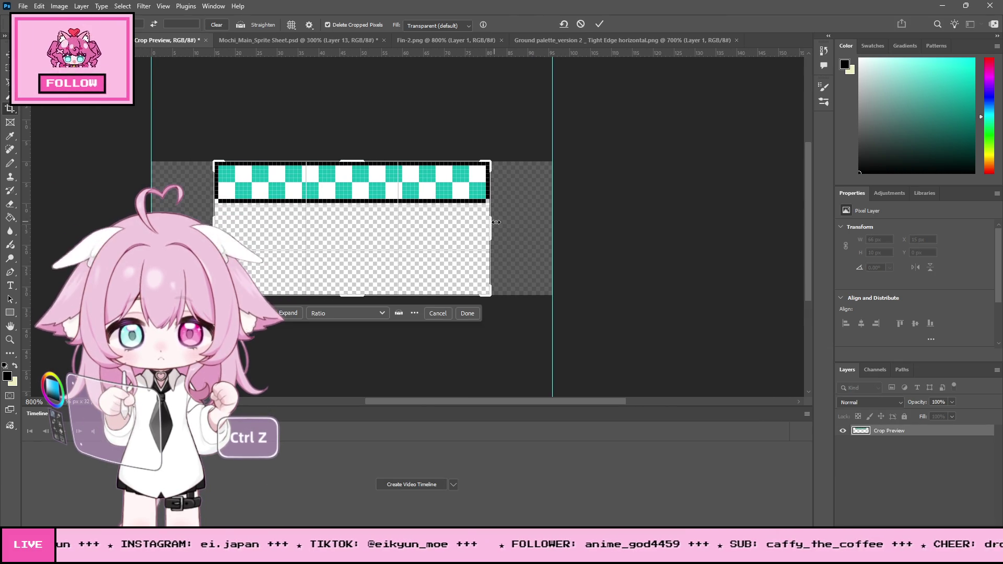
key(ctrl+z)
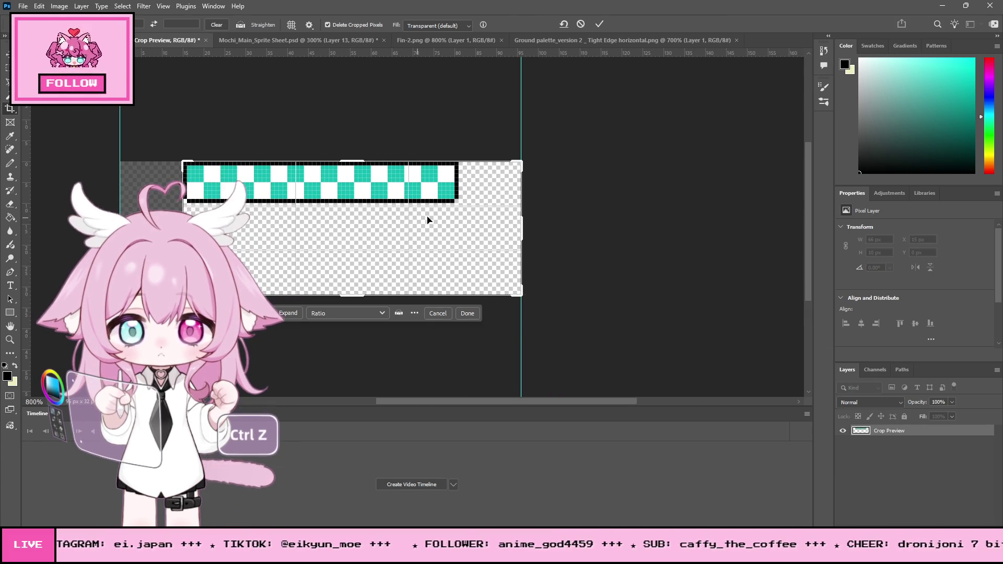
key(ctrl+z)
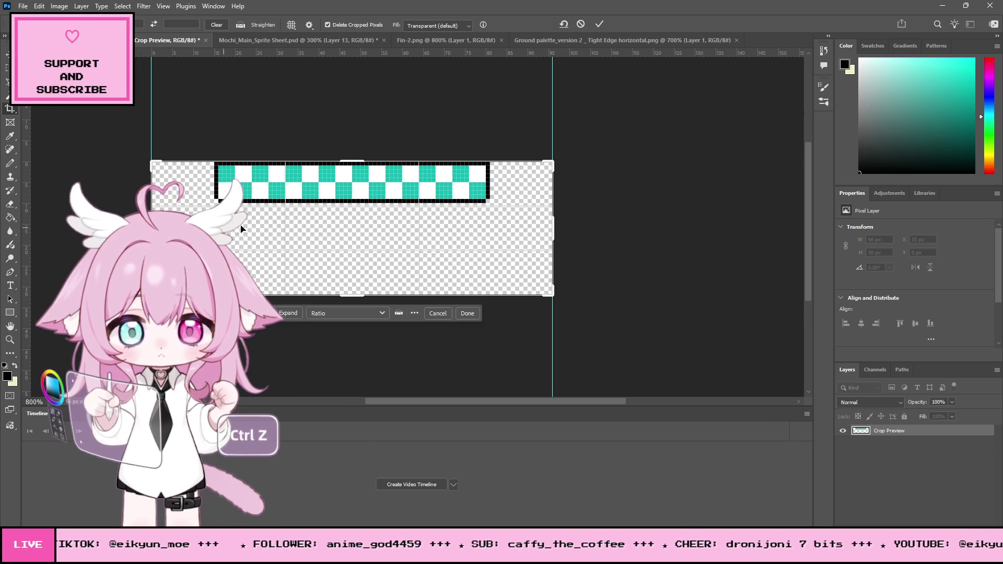
key(ctrl+z)
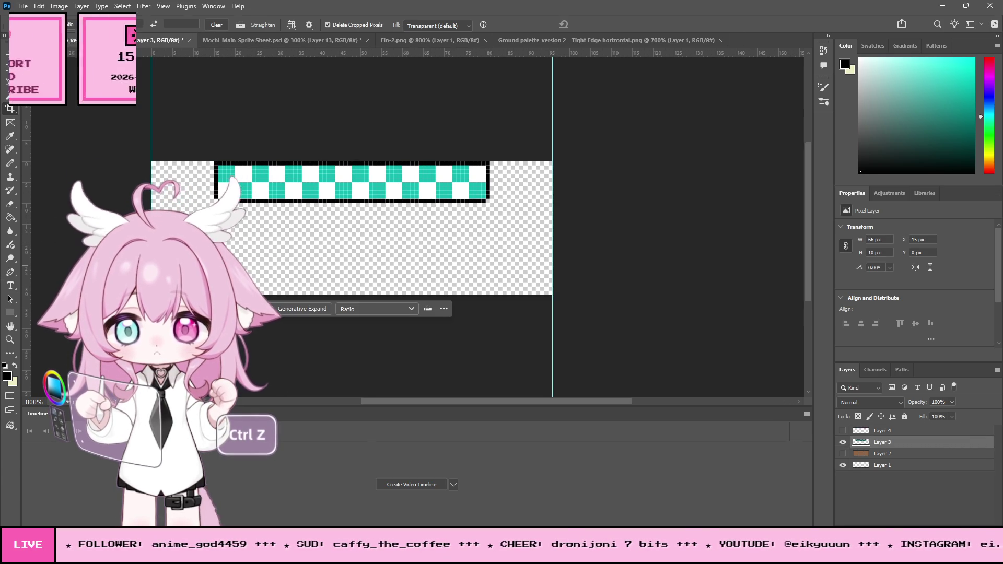
click(10, 340)
click(843, 454)
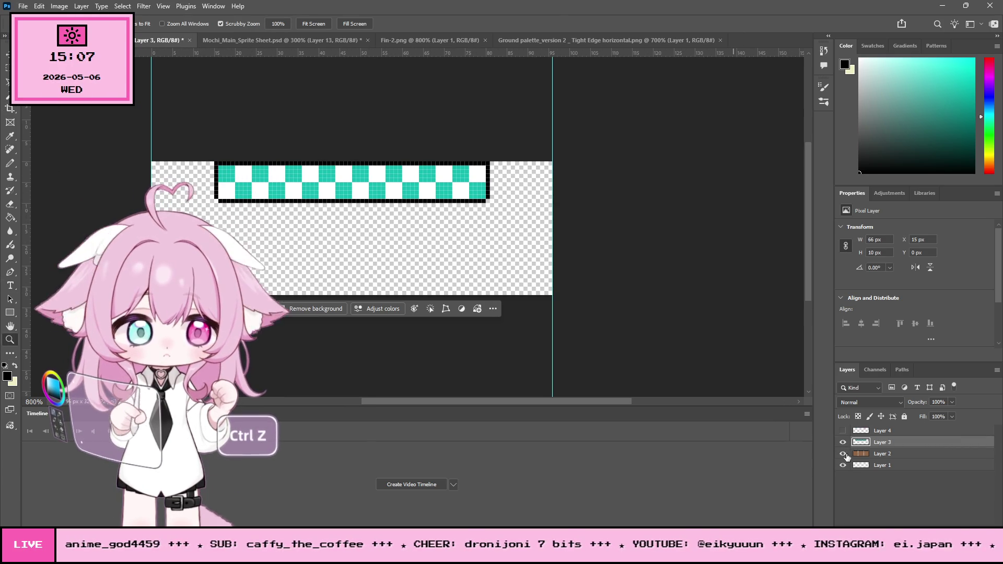
click(121, 144)
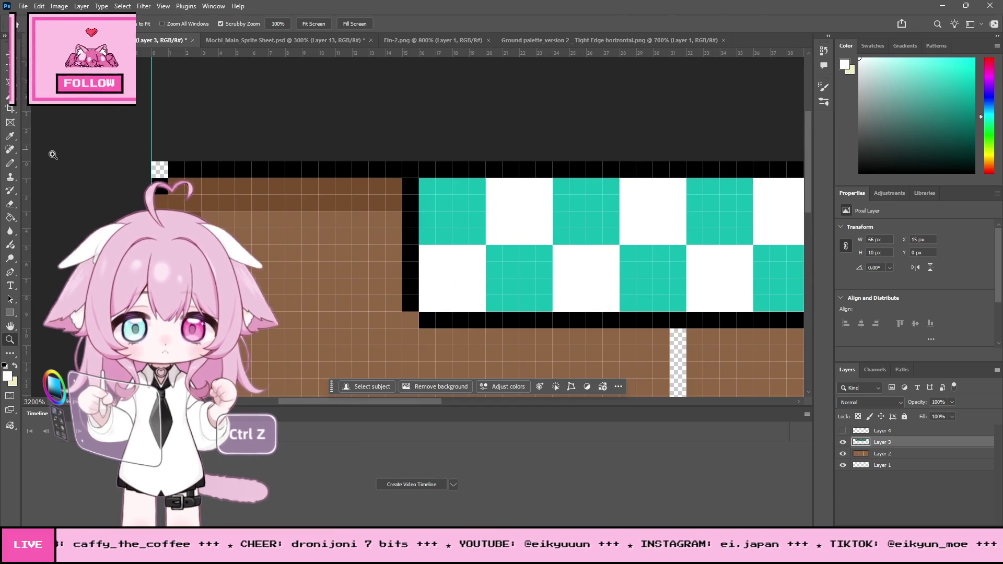
Paint the left black border column white and add a stepped white block at the left end
click(12, 163)
mouse_move(411, 240)
mouse_down()
mouse_move(411, 183)
mouse_move(361, 186)
mouse_move(359, 236)
mouse_move(401, 234)
mouse_move(384, 220)
mouse_up()
mouse_move(343, 253)
mouse_down()
mouse_move(310, 253)
mouse_move(310, 287)
mouse_move(344, 303)
mouse_move(344, 264)
mouse_move(306, 255)
mouse_up()
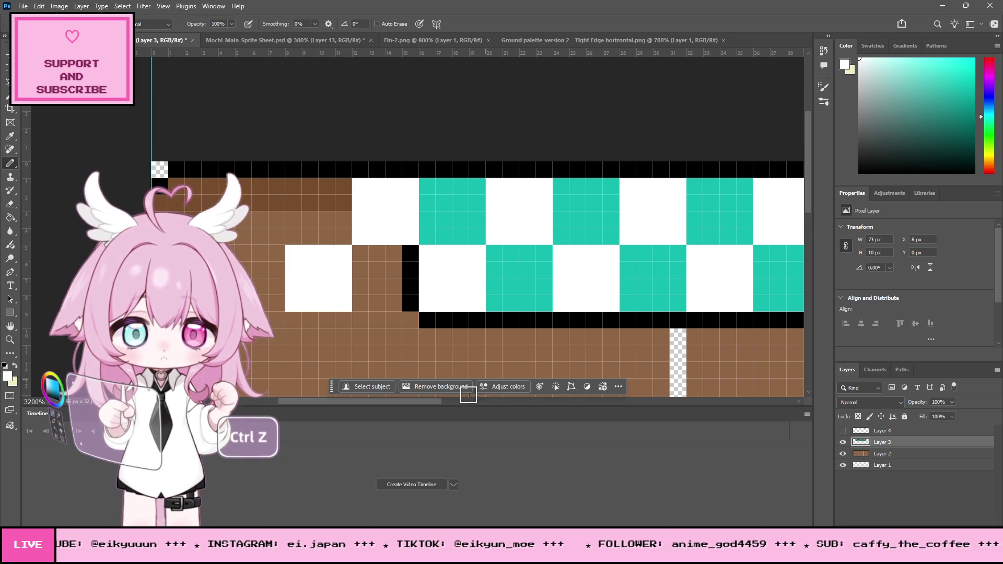
Add stepped white blocks past the right end over the brown ground, widening the layer to 83 px
drag(422, 402, 643, 404)
mouse_move(462, 253)
mouse_down()
mouse_move(462, 319)
mouse_move(529, 320)
mouse_move(529, 256)
mouse_move(477, 254)
mouse_move(488, 307)
mouse_move(475, 289)
mouse_move(517, 311)
mouse_up()
mouse_move(547, 232)
mouse_down()
mouse_move(546, 187)
mouse_move(611, 188)
mouse_move(630, 232)
mouse_move(619, 253)
mouse_move(552, 250)
mouse_move(605, 235)
mouse_move(567, 220)
mouse_move(573, 201)
mouse_move(607, 235)
mouse_move(604, 250)
mouse_up()
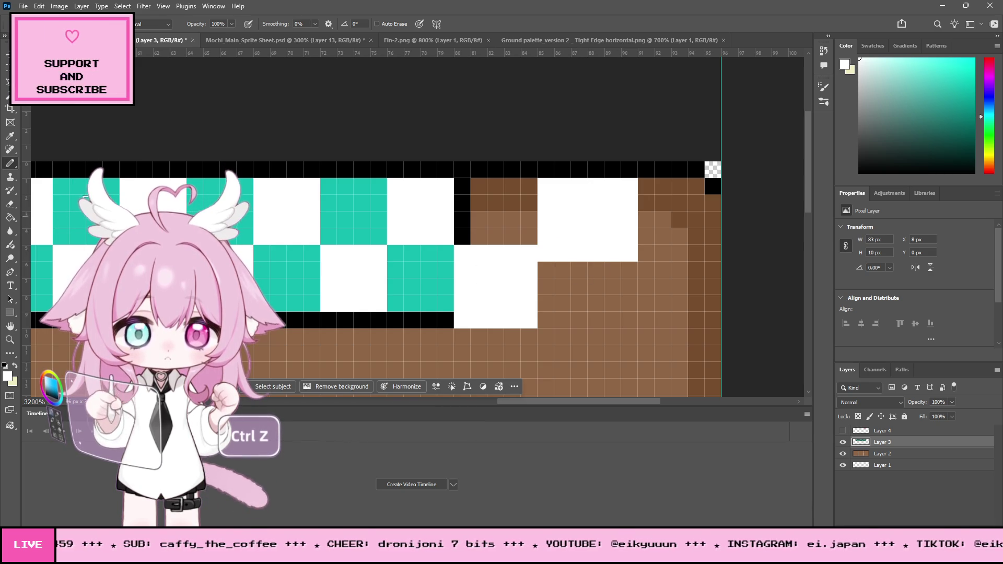
Erase the stray white column and paint a teal block at the right end, redoing it twice
click(7, 204)
drag(635, 161, 616, 302)
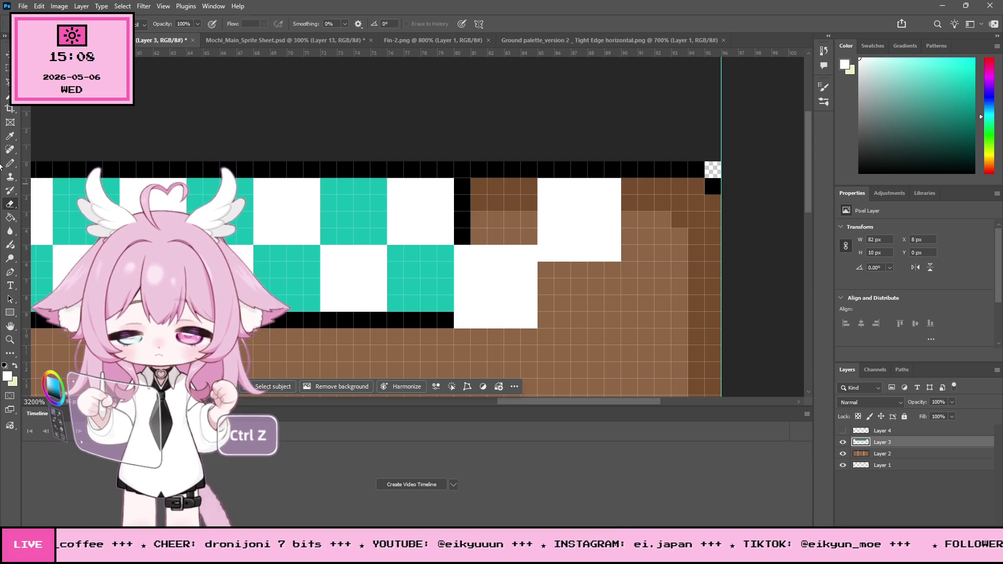
click(11, 137)
click(366, 204)
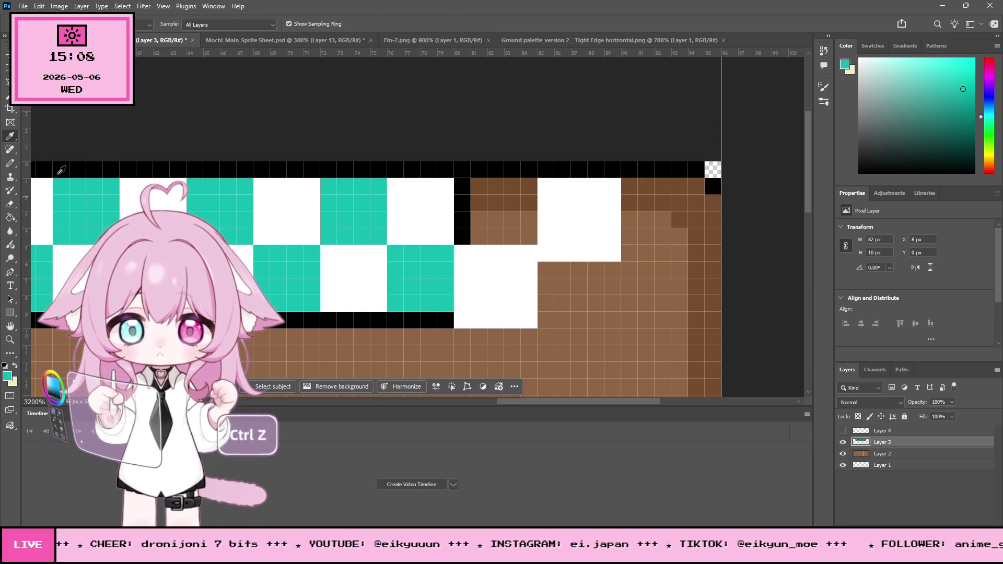
click(9, 164)
mouse_move(457, 239)
mouse_down()
mouse_move(471, 184)
mouse_move(527, 186)
mouse_move(527, 230)
mouse_move(486, 226)
mouse_move(506, 213)
mouse_move(540, 252)
mouse_up()
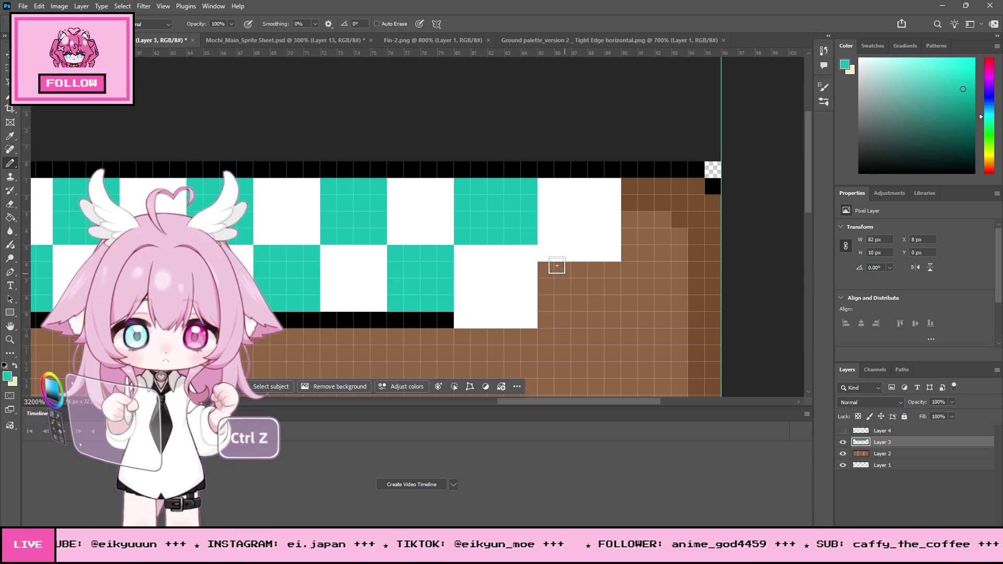
key(ctrl+z)
mouse_move(464, 239)
mouse_down()
mouse_move(471, 187)
mouse_move(508, 187)
mouse_move(488, 228)
mouse_move(497, 217)
mouse_move(528, 312)
mouse_up()
key(ctrl+z)
mouse_move(528, 252)
mouse_down()
mouse_move(530, 298)
mouse_move(596, 300)
mouse_move(596, 264)
mouse_move(555, 252)
mouse_move(546, 290)
mouse_move(571, 278)
mouse_up()
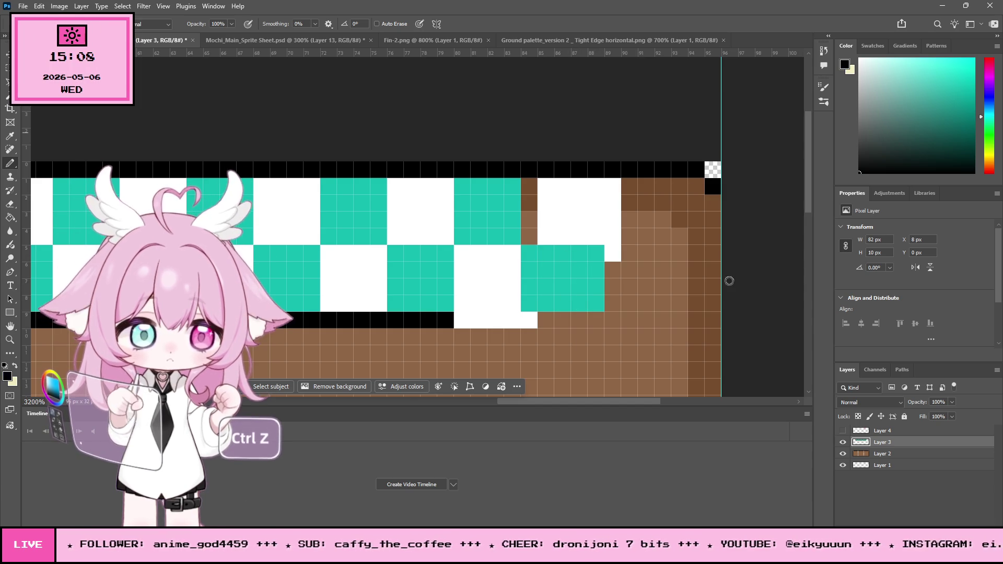
Draw the black outline along the right end's bottom and side, erasing the white overhang to 81 px
drag(456, 325, 528, 321)
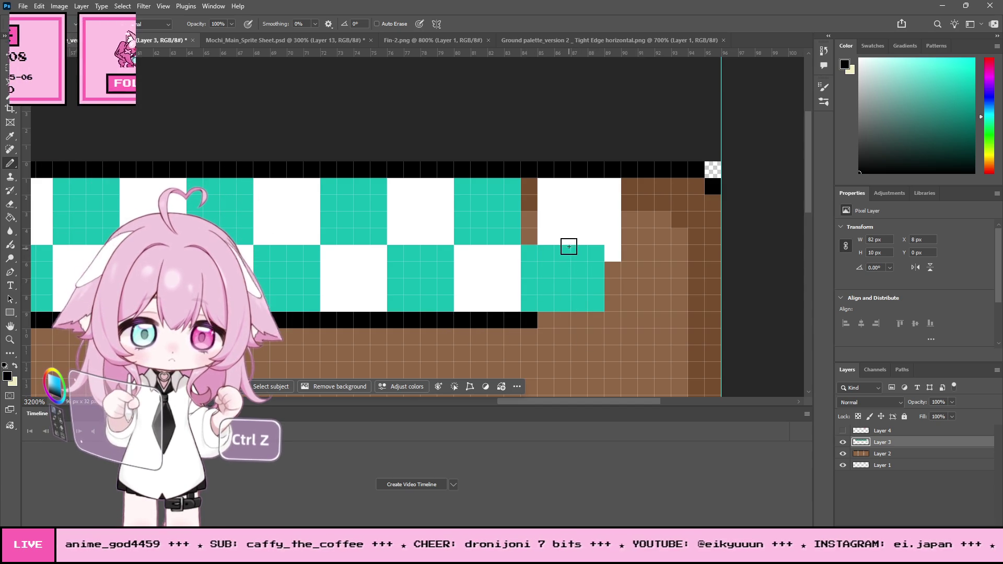
mouse_move(595, 182)
mouse_down()
mouse_move(596, 305)
mouse_move(541, 319)
mouse_up()
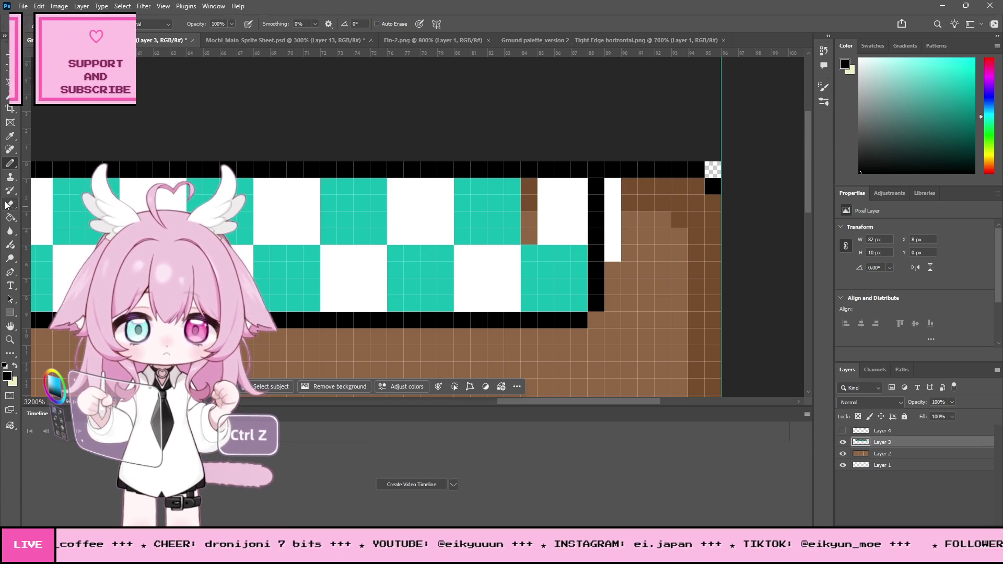
key(e)
drag(611, 191, 615, 262)
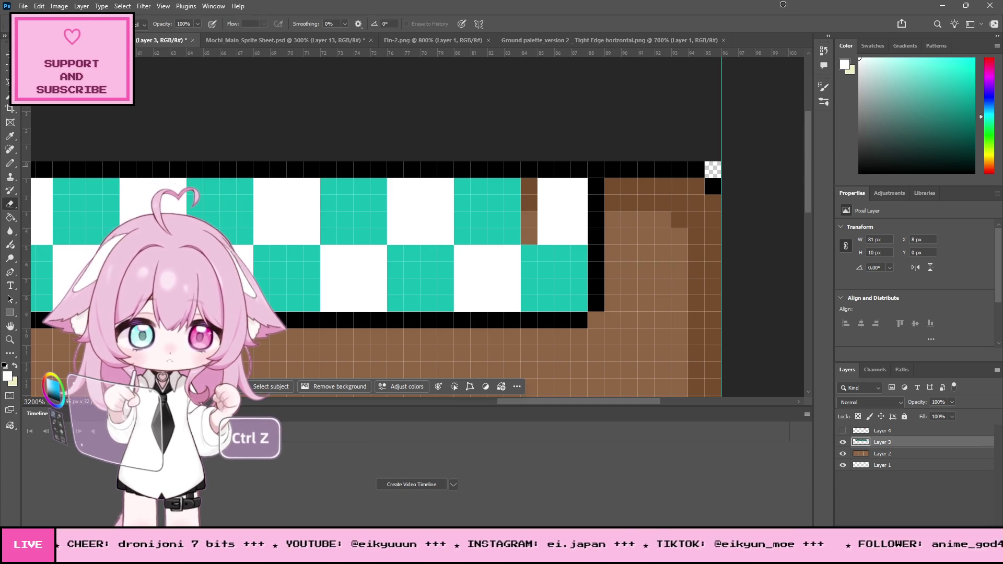
click(9, 163)
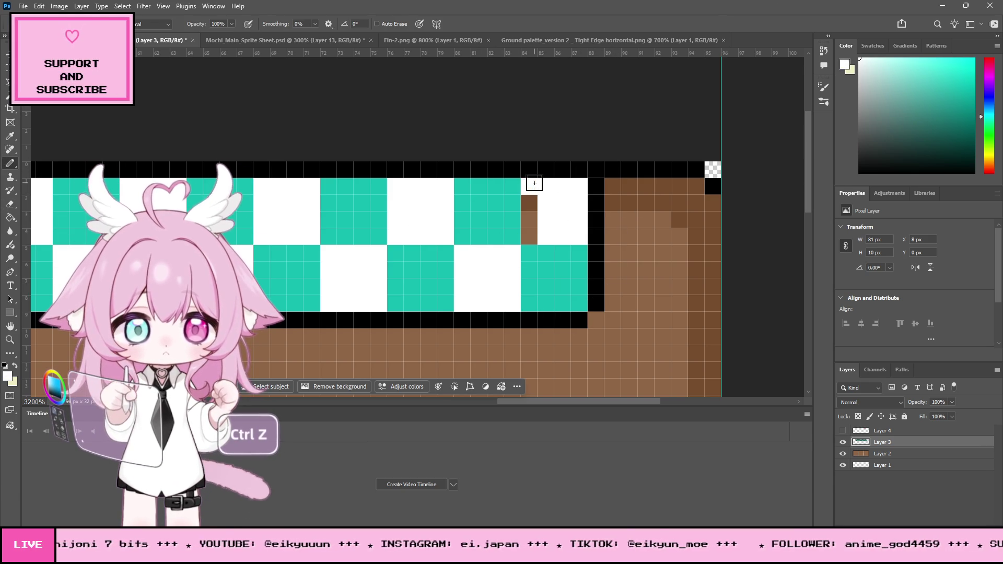